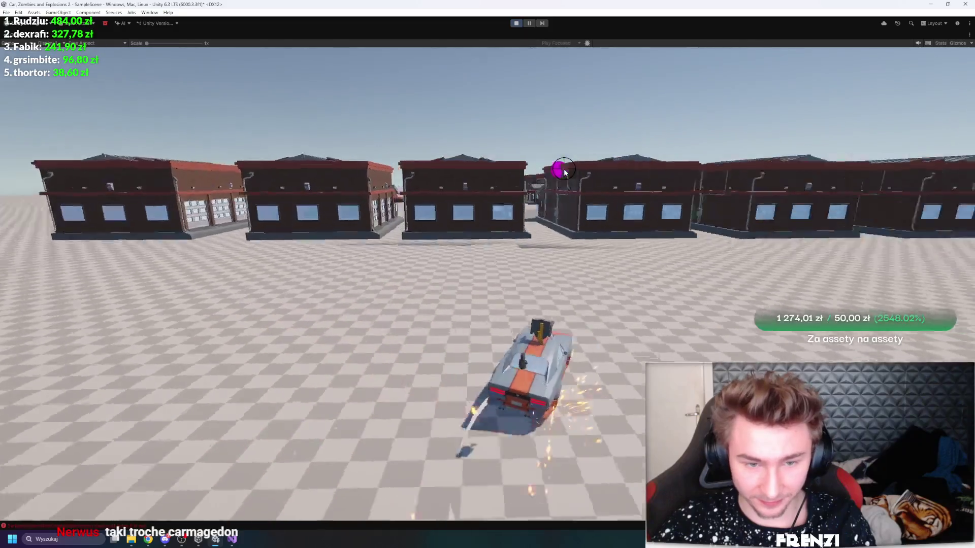
# Step: Drive the car along the building rows and down the street past the grey wall
pyautogui.press('a')
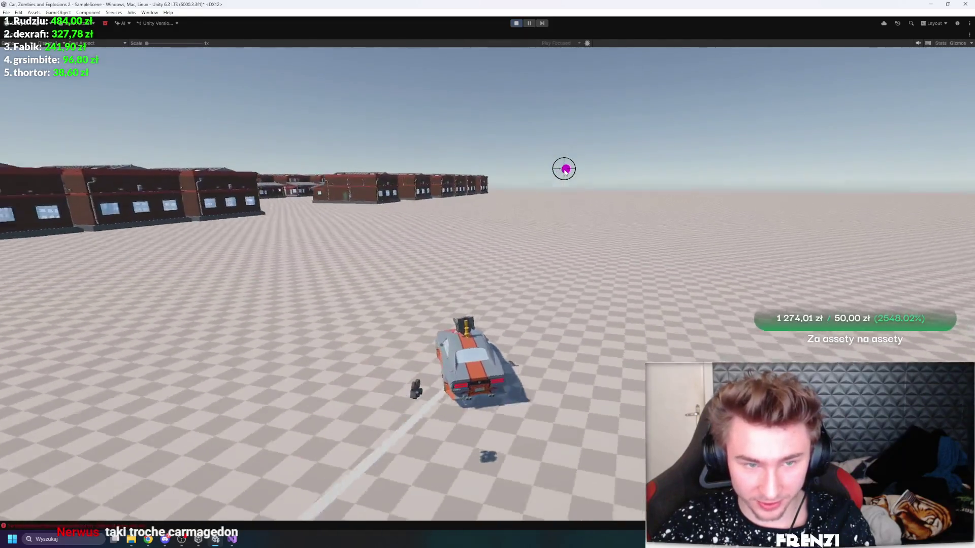
pyautogui.press('w')
pyautogui.press('d')
pyautogui.press('a')
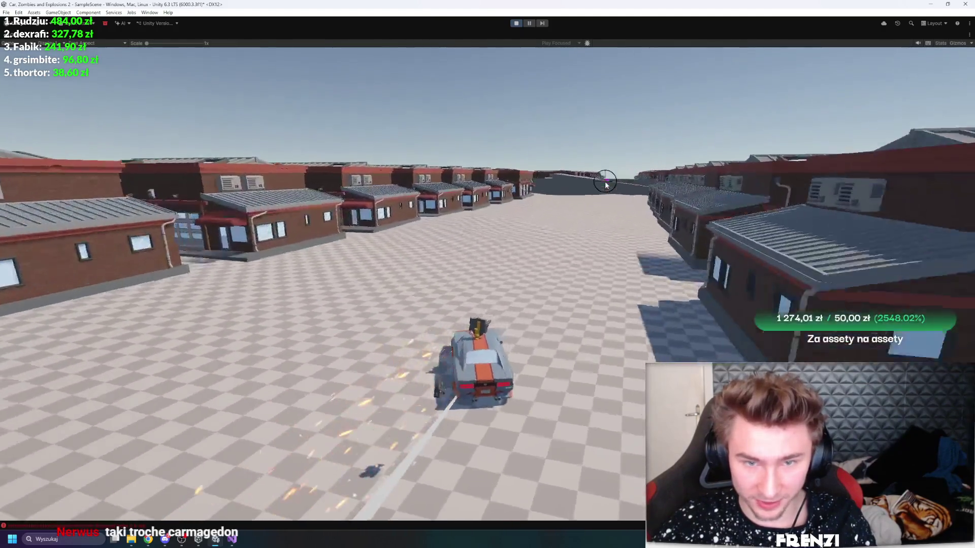
pyautogui.press('d')
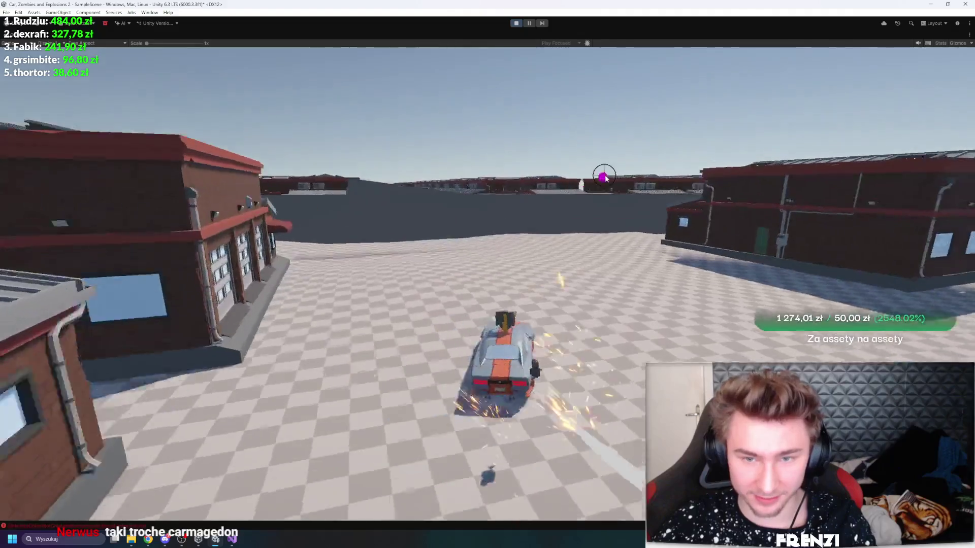
pyautogui.press('a')
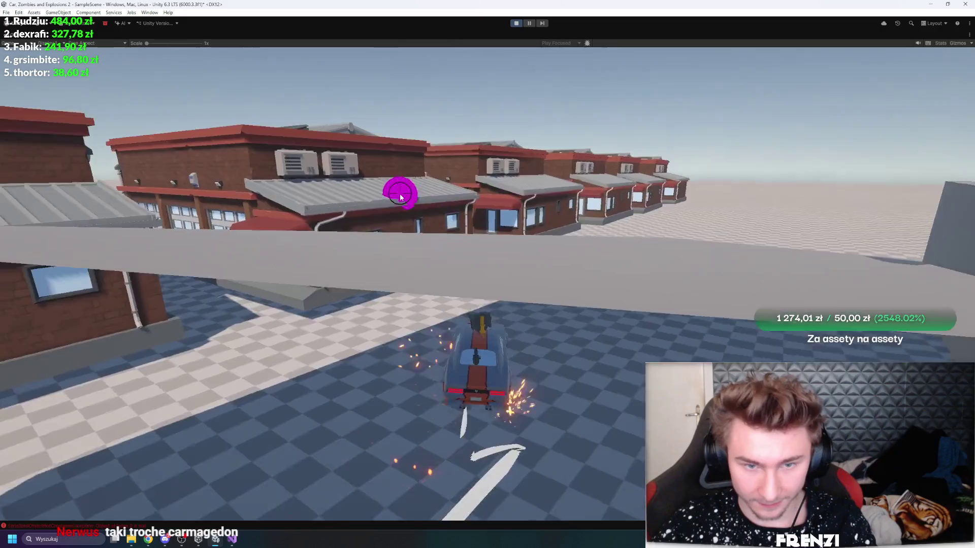
pyautogui.press('d')
pyautogui.press('a')
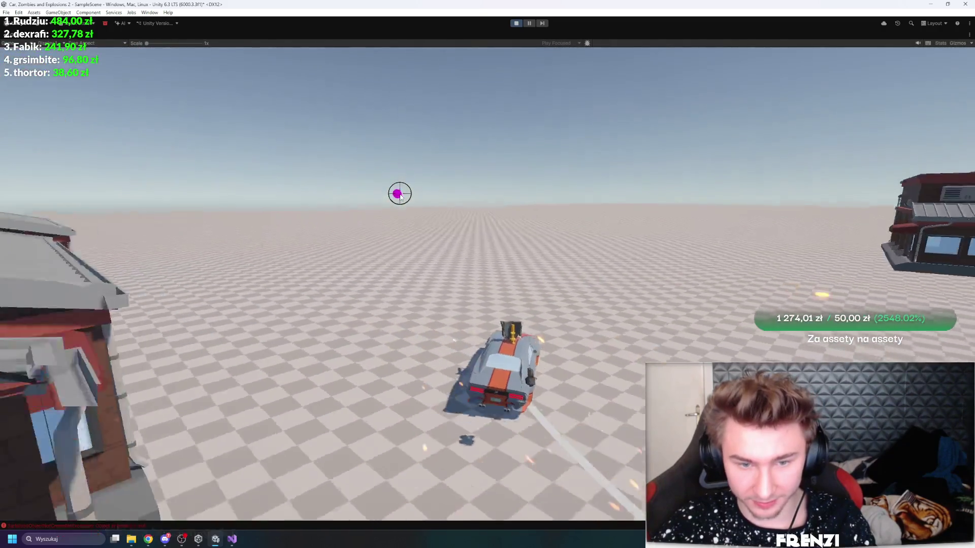
pyautogui.press('d')
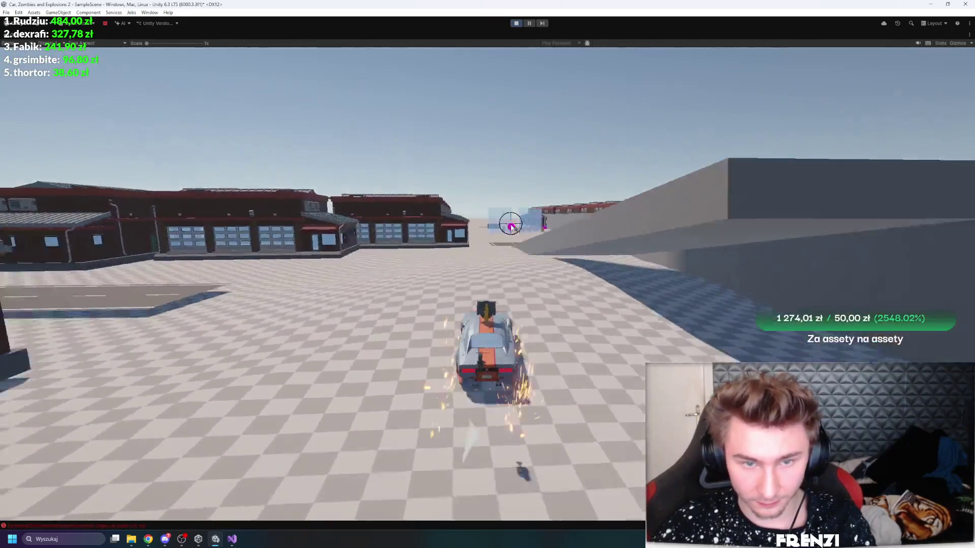
# Step: Fire the turret and drive through the zombie crowd to the x2 and /2 gates
pyautogui.click(483, 226)
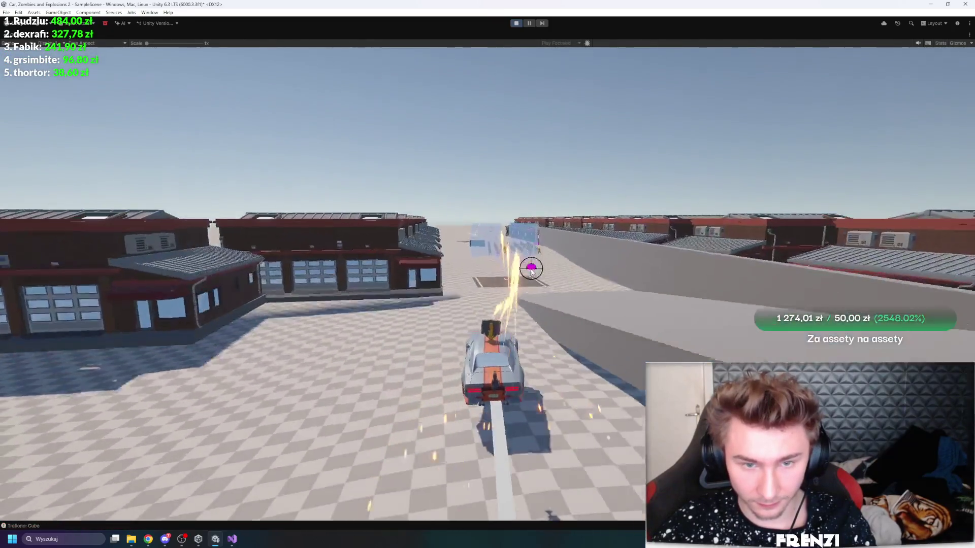
pyautogui.press('d')
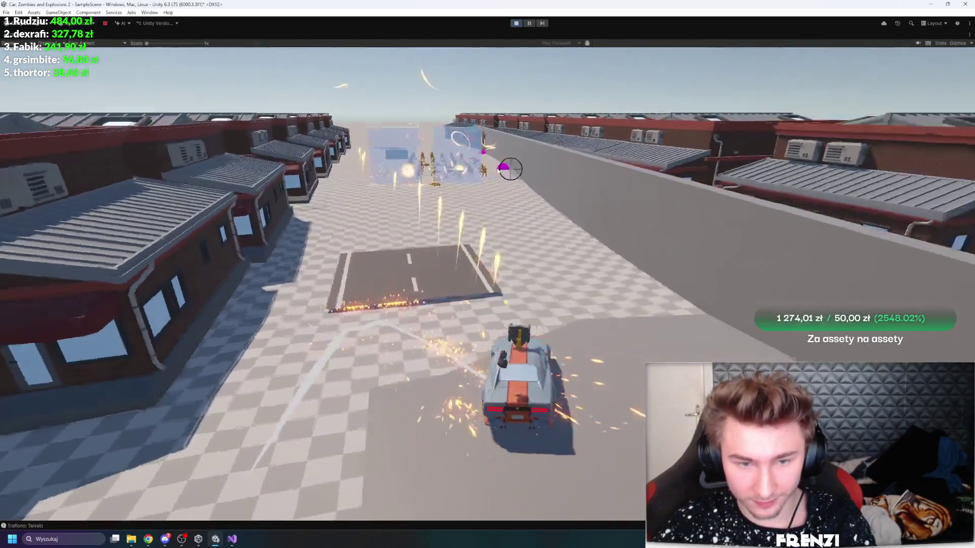
pyautogui.press('a')
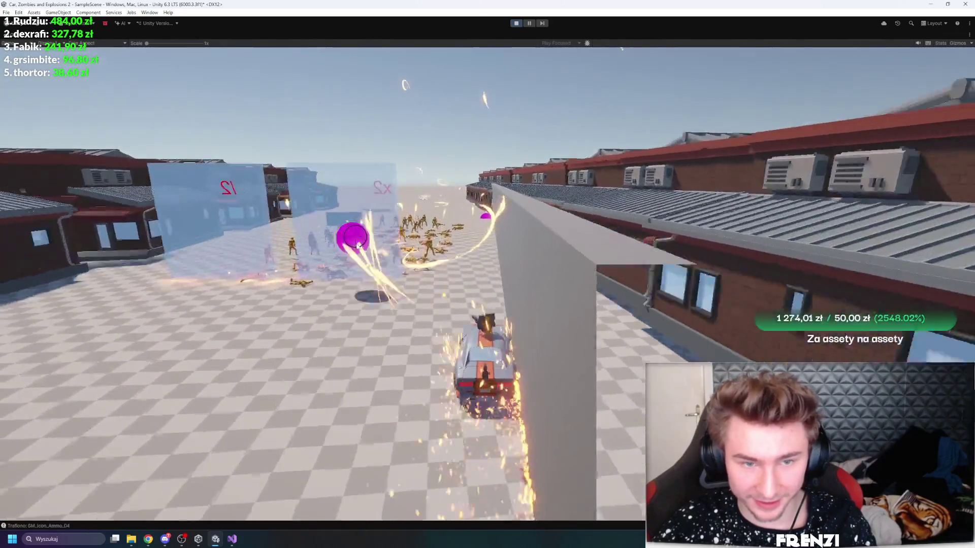
pyautogui.press('a')
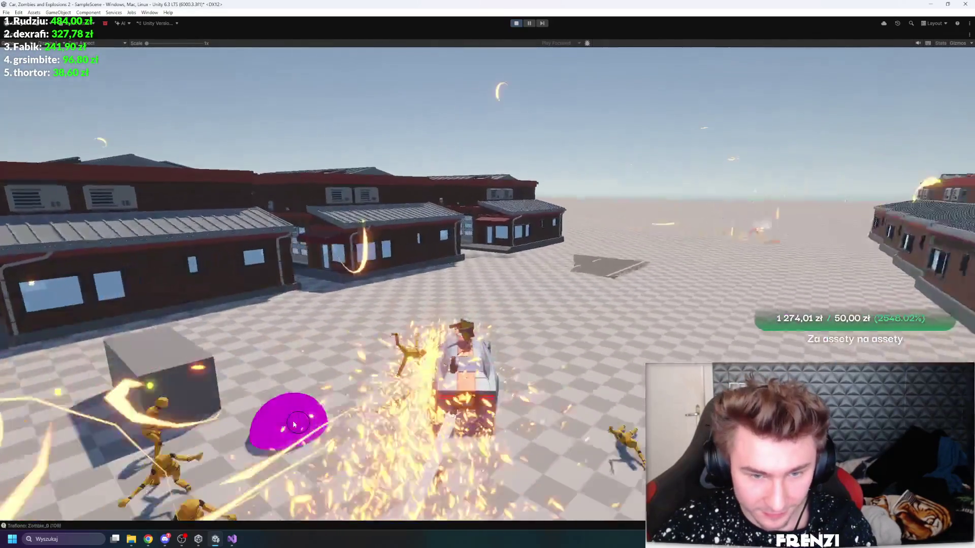
pyautogui.press('d')
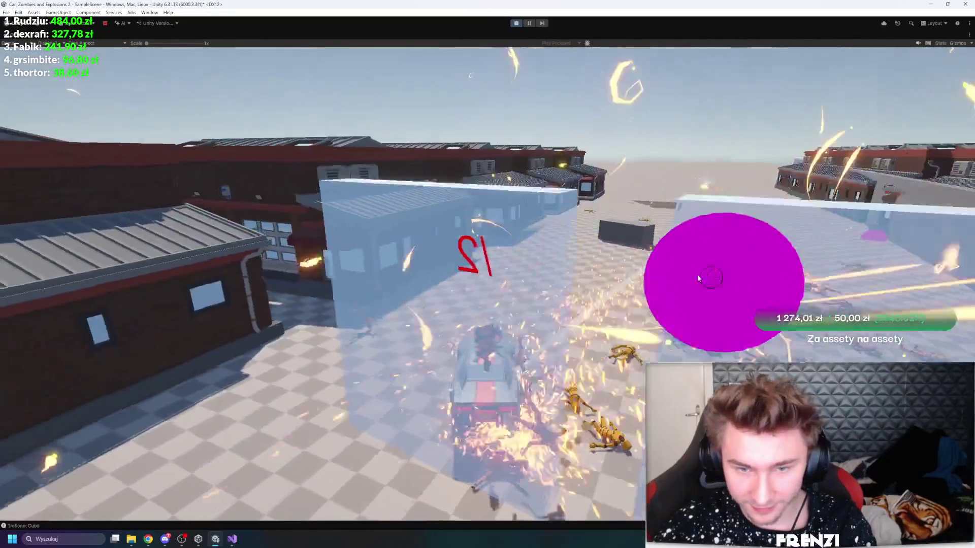
pyautogui.press('d')
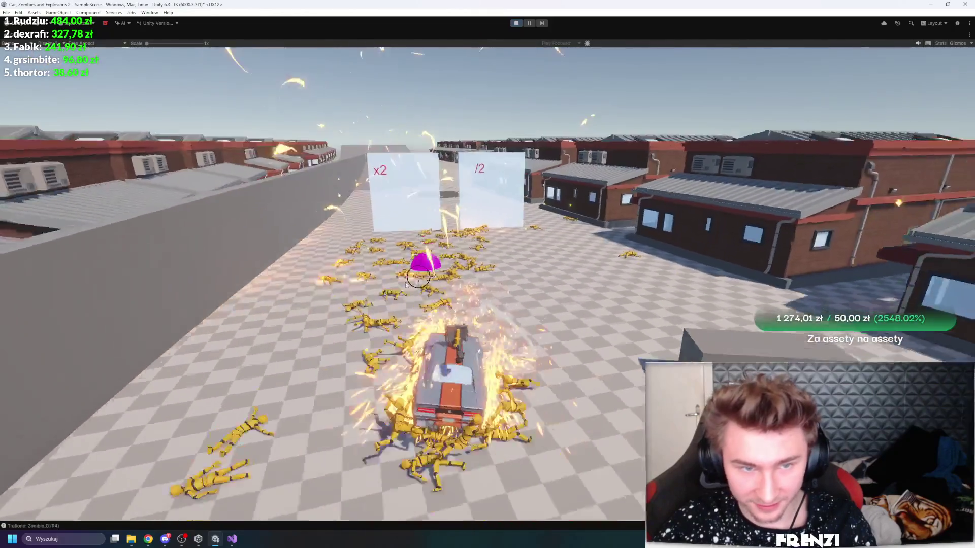
pyautogui.press('a')
pyautogui.press('d')
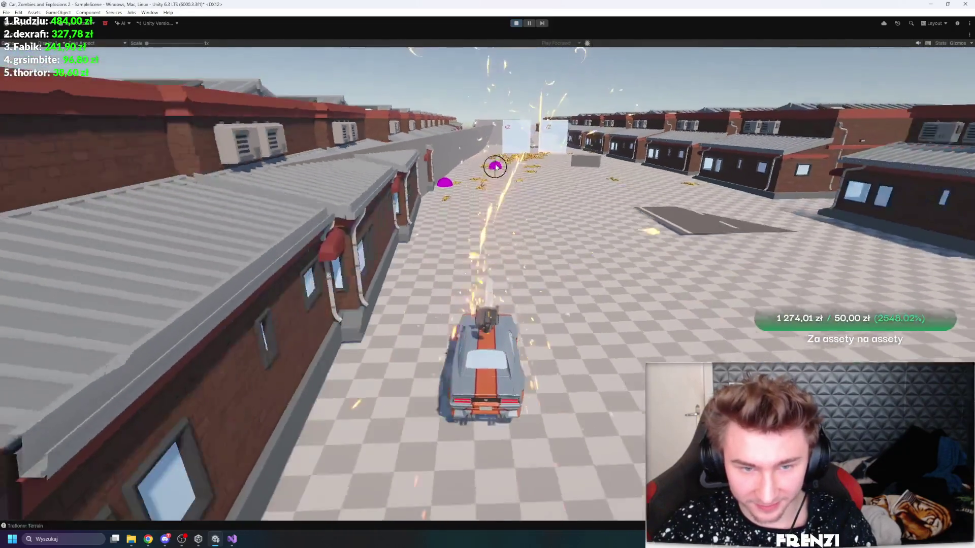
pyautogui.press('w')
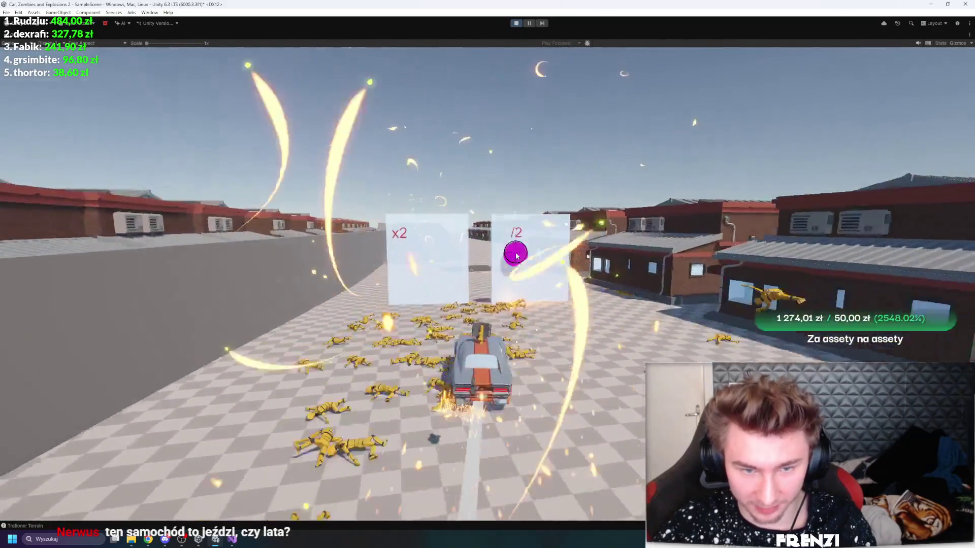
# Step: Drive past the gates, up the ramp and across the checkered ground, then pause the playtest
pyautogui.press('a')
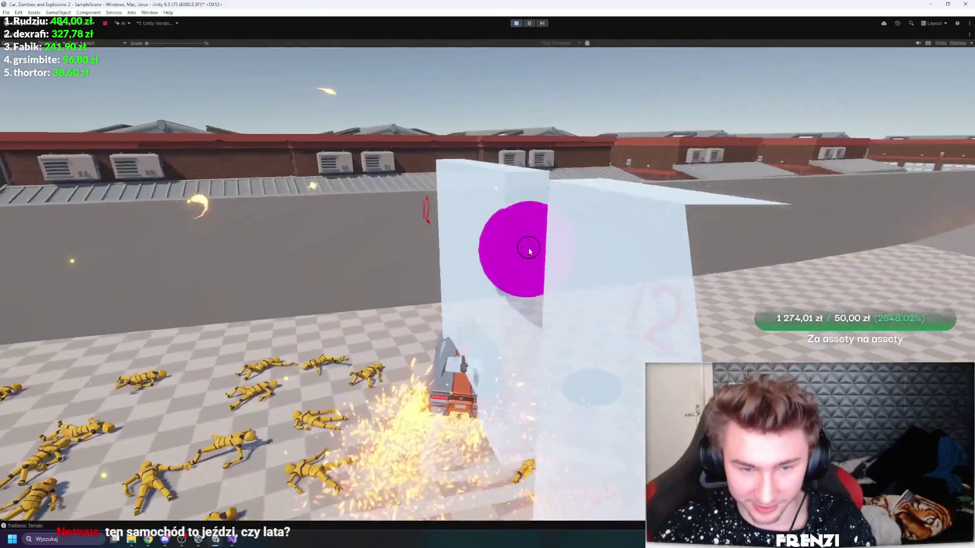
pyautogui.press('w')
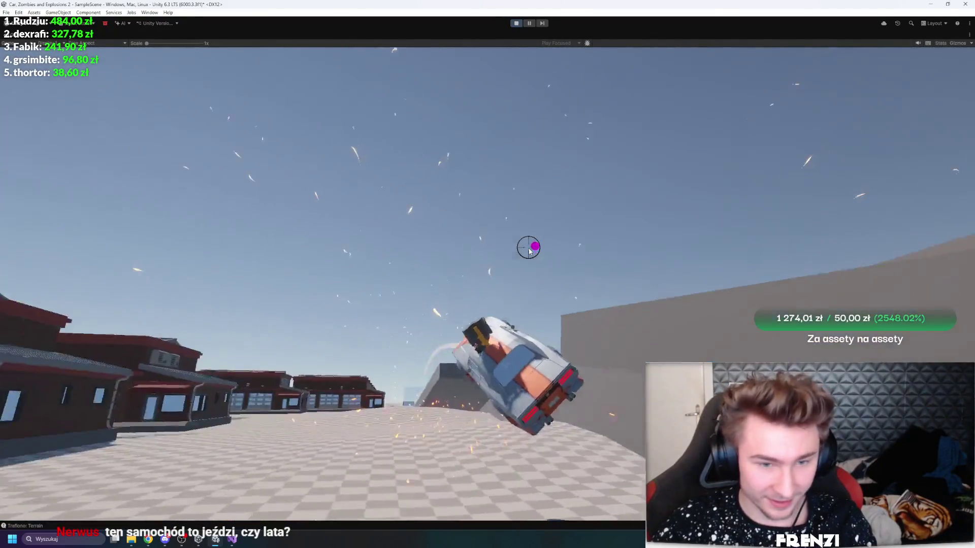
pyautogui.press('w')
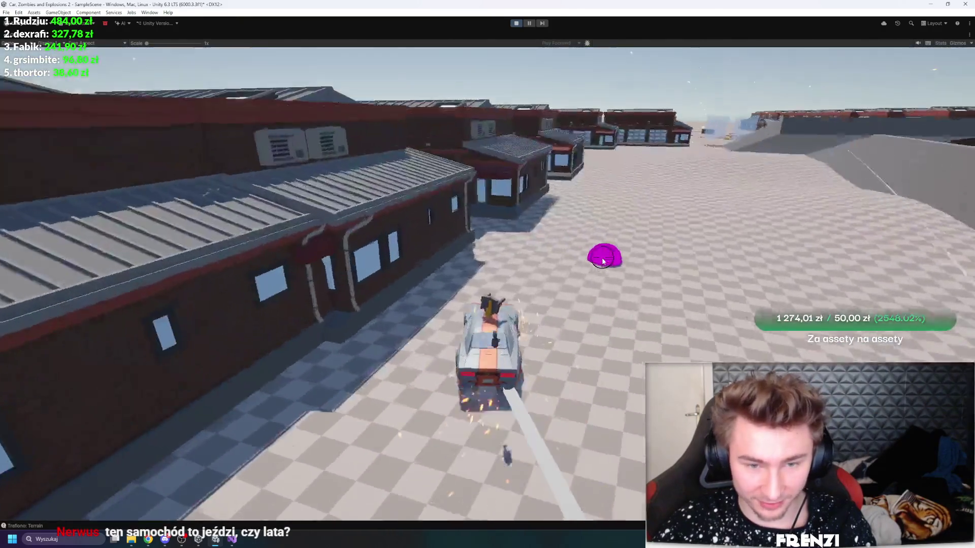
pyautogui.press('a')
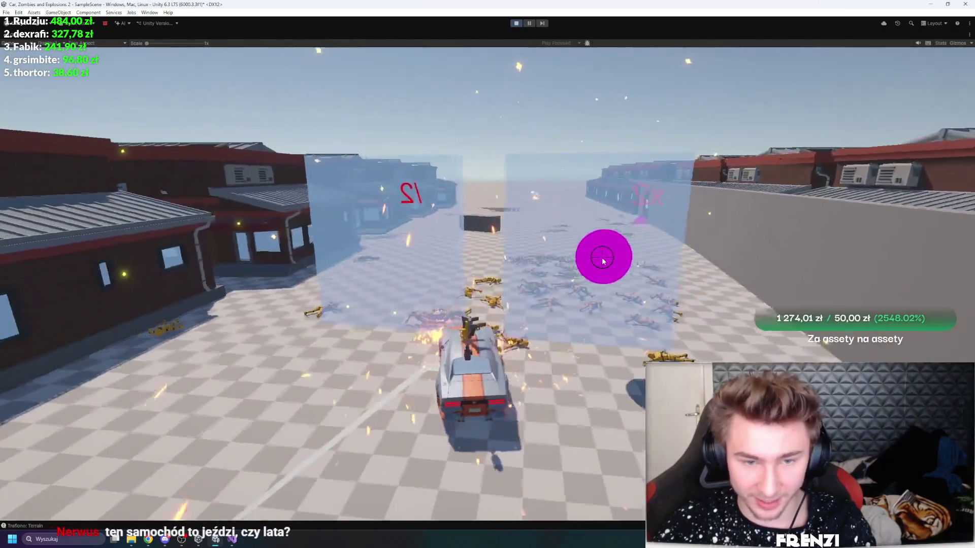
pyautogui.press('a')
pyautogui.click(531, 24)
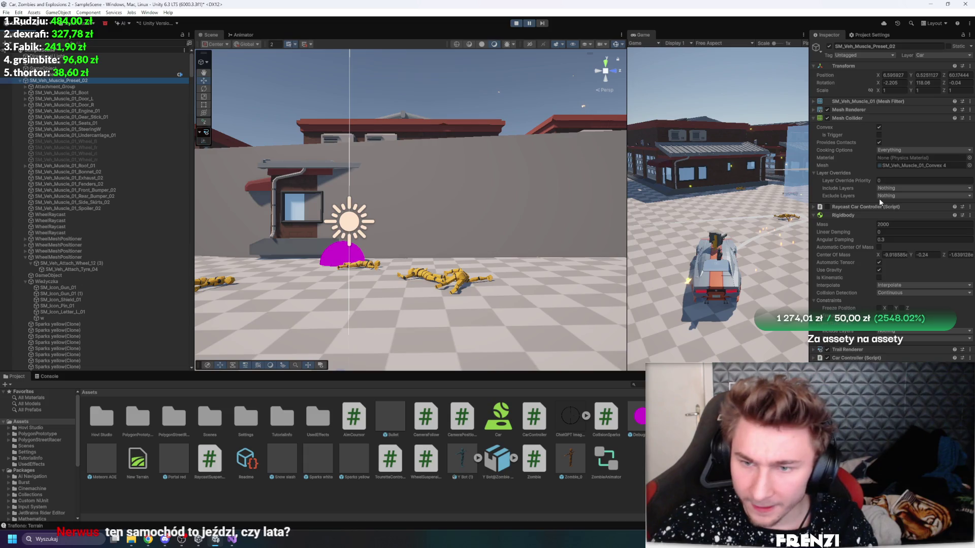
# Step: Collapse the car's Rigidbody, widen the Game view, resume, and maximize the game with Shift+Space
pyautogui.click(874, 216)
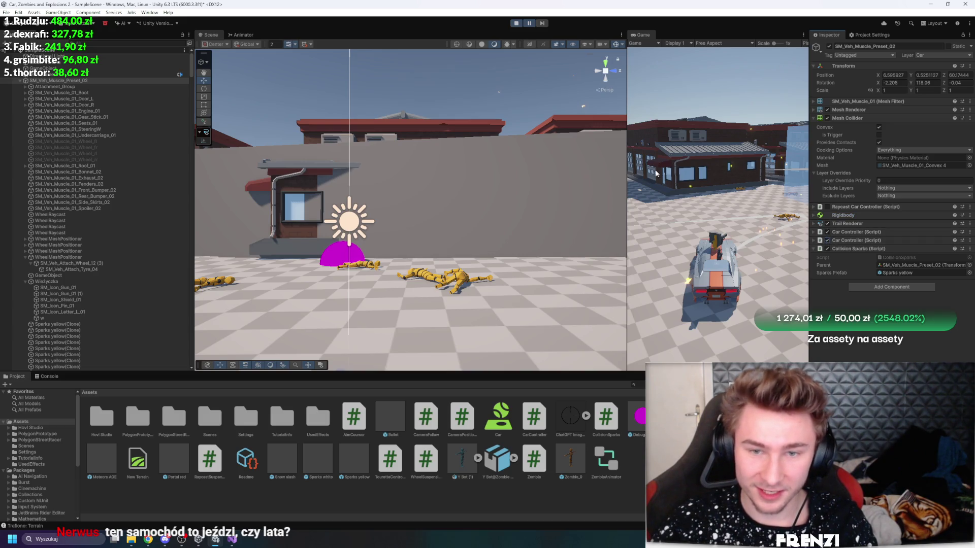
pyautogui.moveTo(628, 160); pyautogui.dragTo(398, 160)
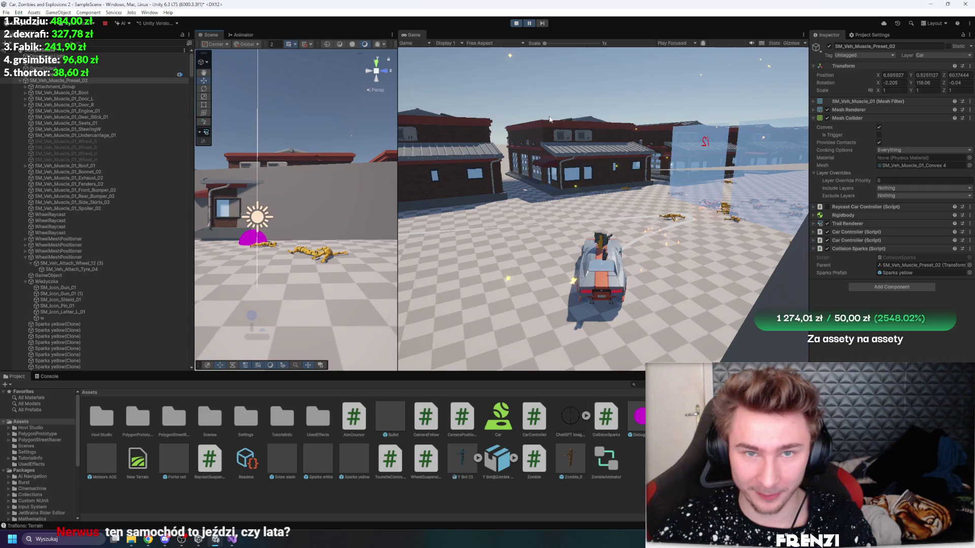
pyautogui.click(530, 24)
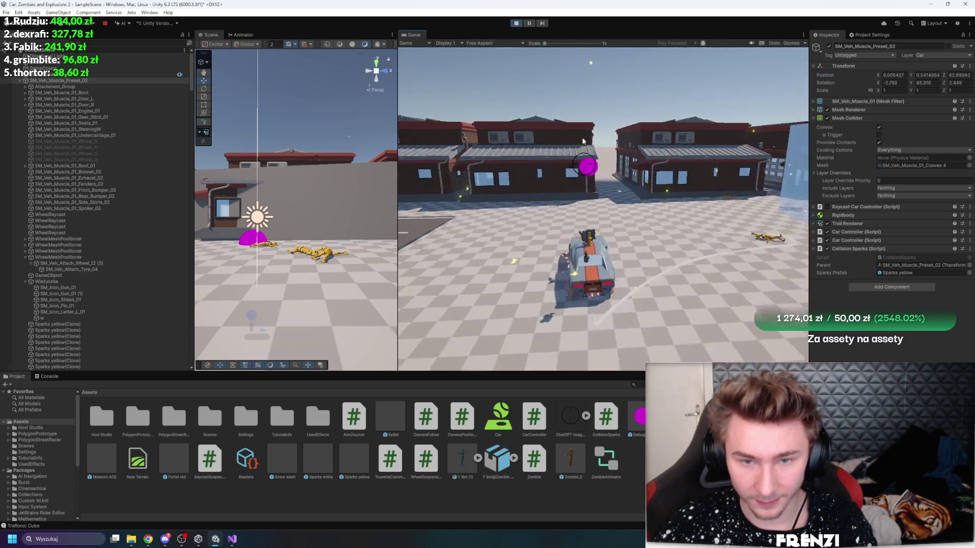
pyautogui.hotkey('shift', 'space')
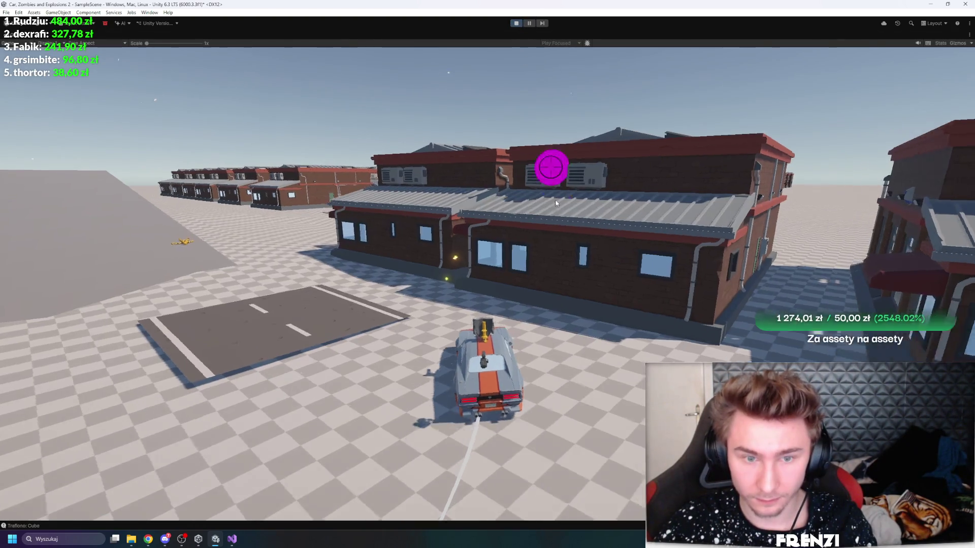
# Step: Drive the car onto the open street, drift left away from the buildings, then stop the game
pyautogui.press('a')
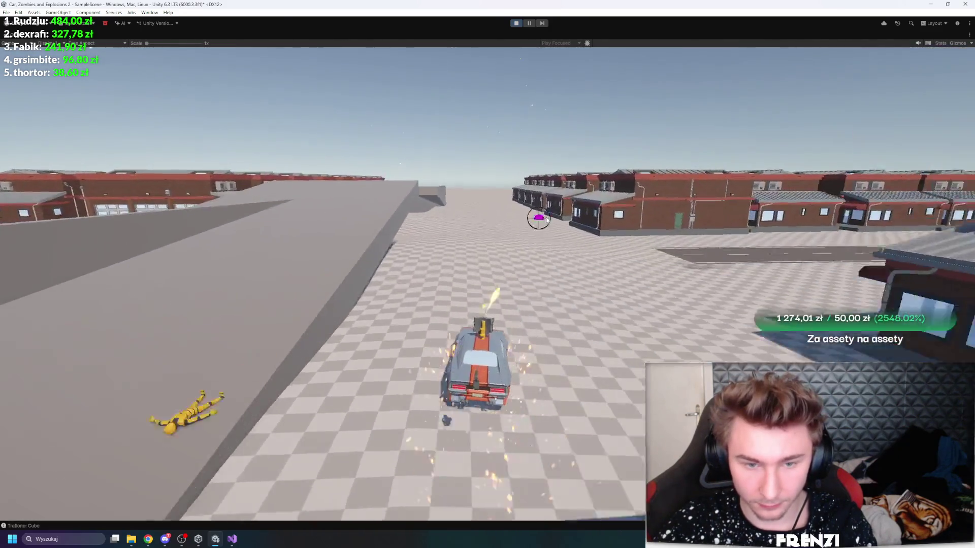
pyautogui.press('w')
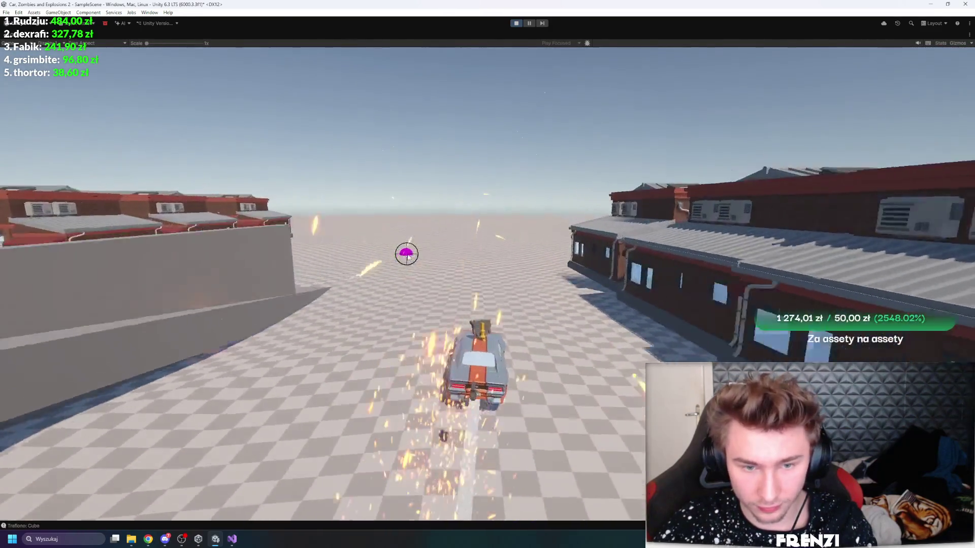
pyautogui.press('a')
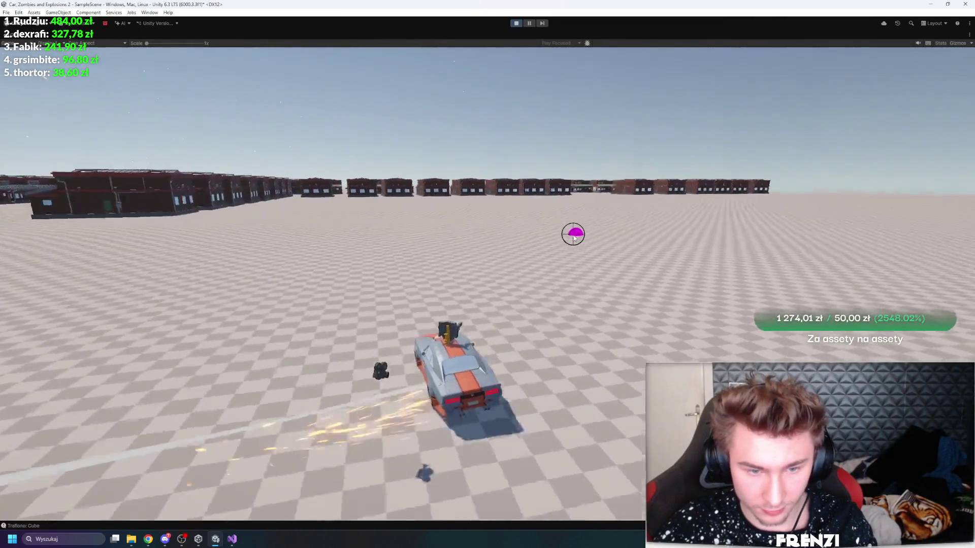
pyautogui.press('a')
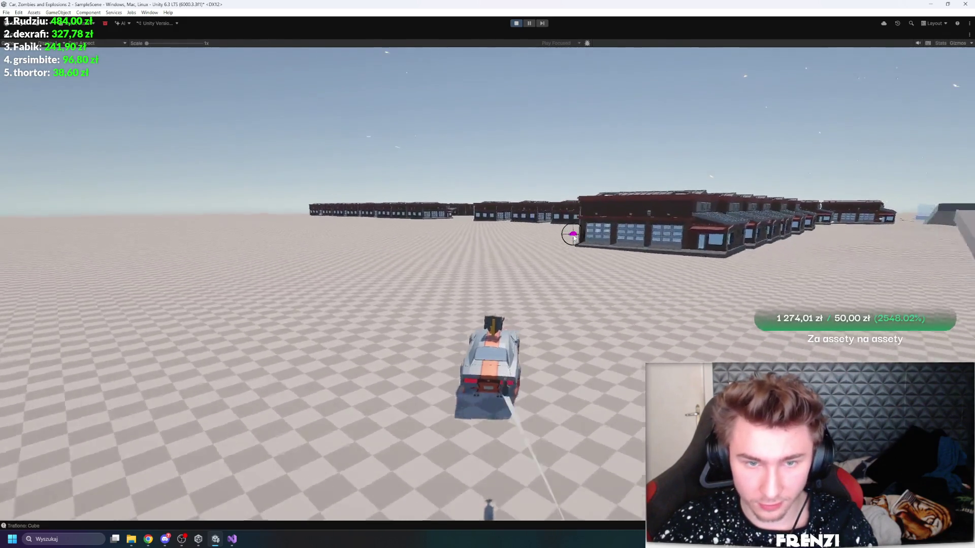
pyautogui.press('a')
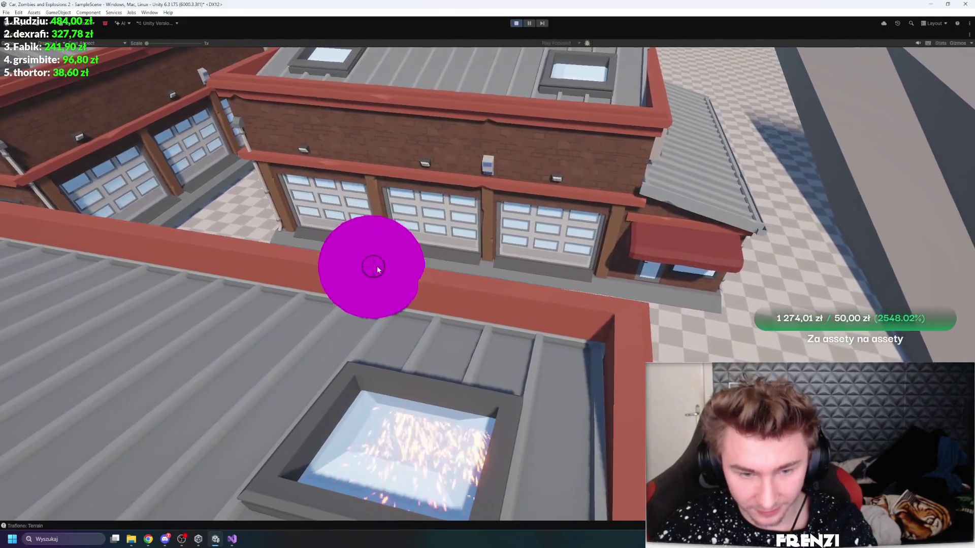
pyautogui.click(516, 23)
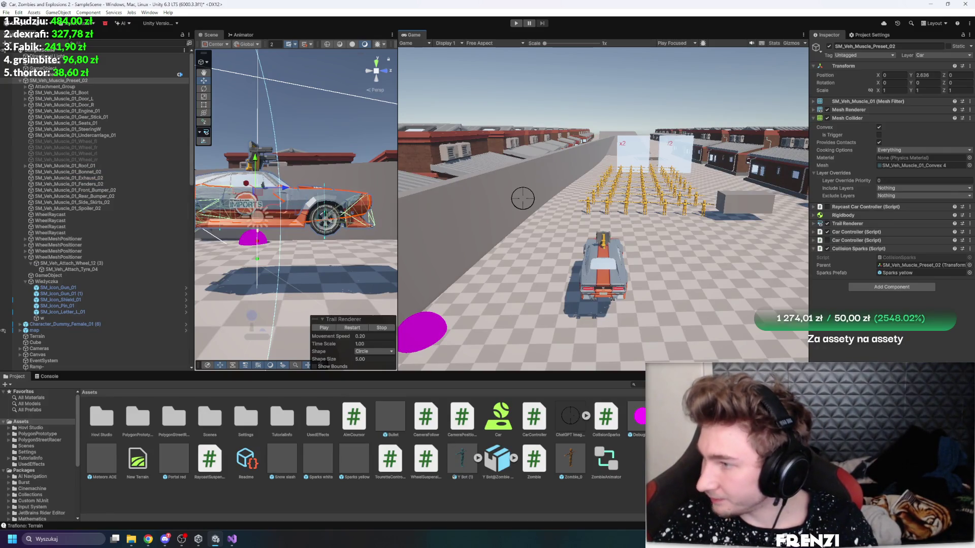
# Step: Switch to Visual Studio and scroll to the top of the wheel suspension script
pyautogui.click(233, 539)
pyautogui.scroll(8, 350, 211)
pyautogui.scroll(20, 541, 346)
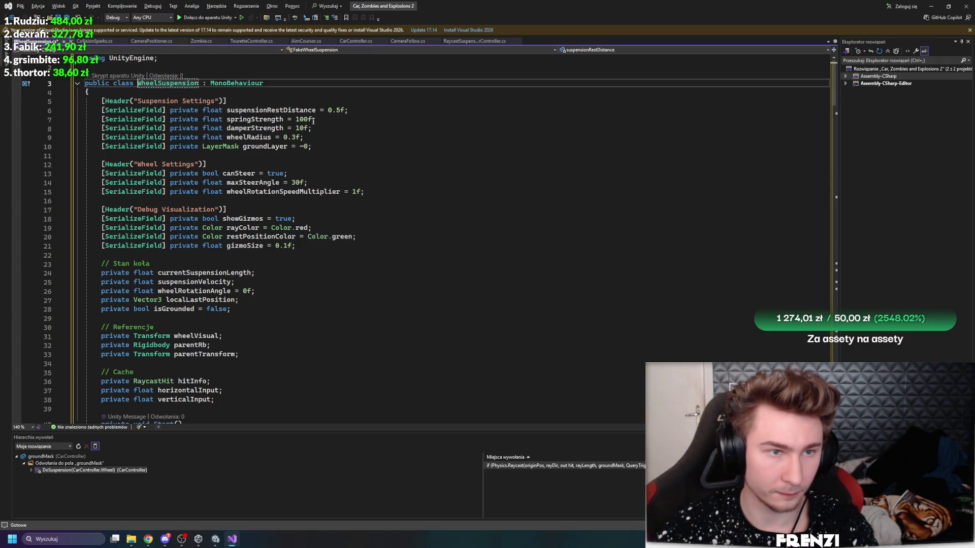
# Step: Bring the WheelSuspension rename back into Unity and accept the script updating consent
pyautogui.scroll(-9, 327, 296)
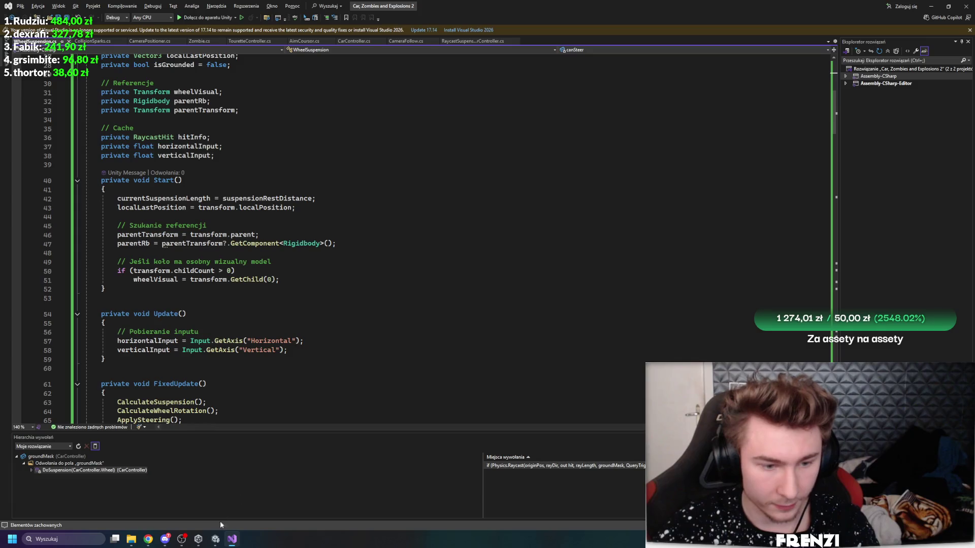
pyautogui.click(216, 539)
pyautogui.click(568, 288)
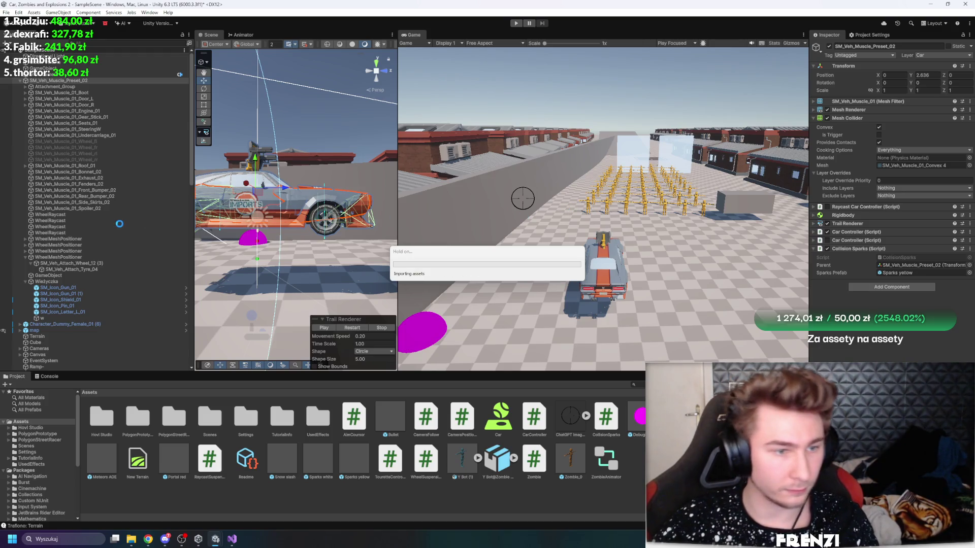
# Step: Select WheelMeshPositioner, move the scene camera to the wheel, and set Spring Strength to 100
pyautogui.click(63, 238)
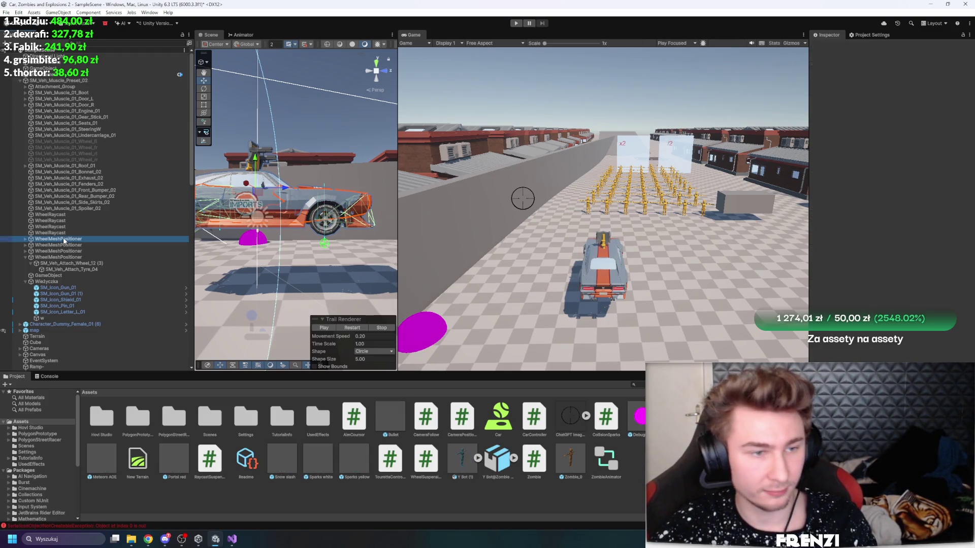
pyautogui.moveTo(396, 167); pyautogui.dragTo(571, 167)
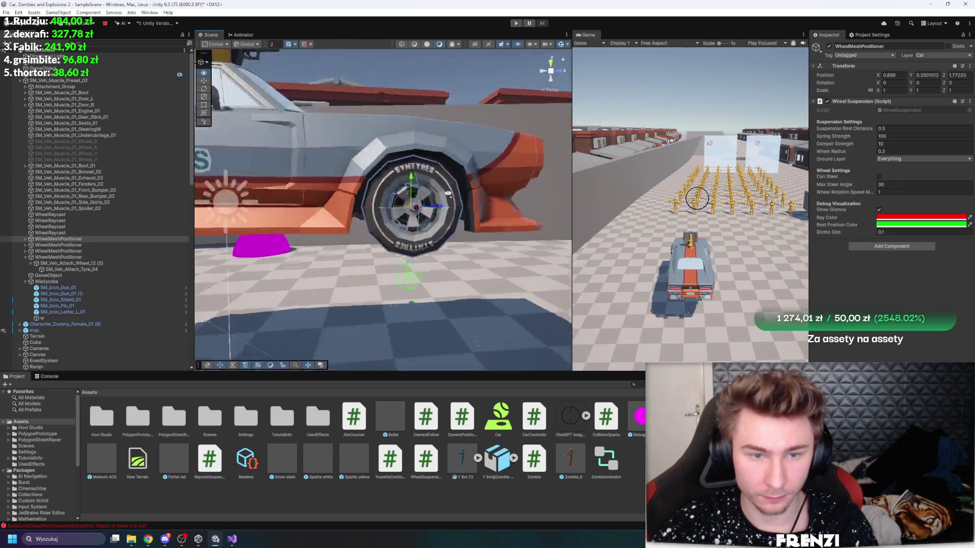
pyautogui.press('w')
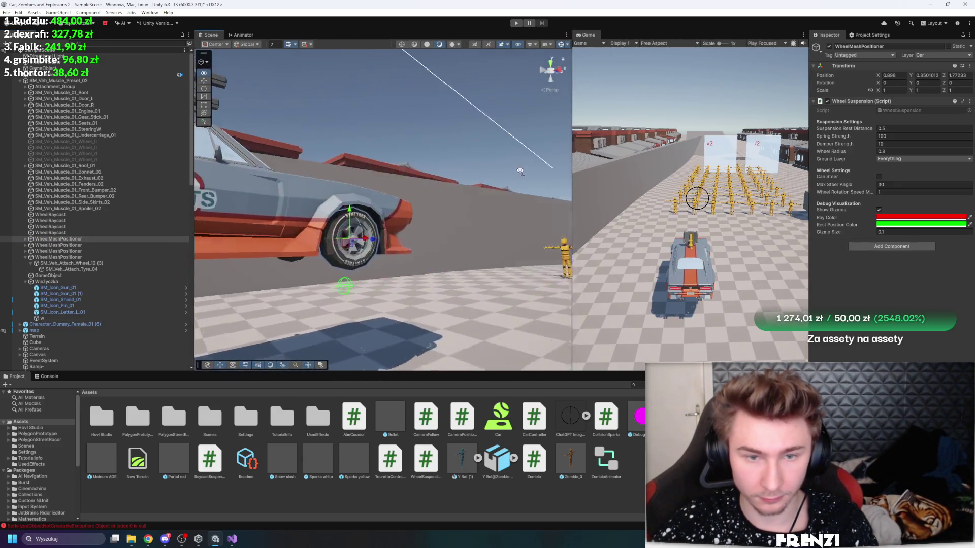
pyautogui.scroll(2, 516, 219)
pyautogui.press('w')
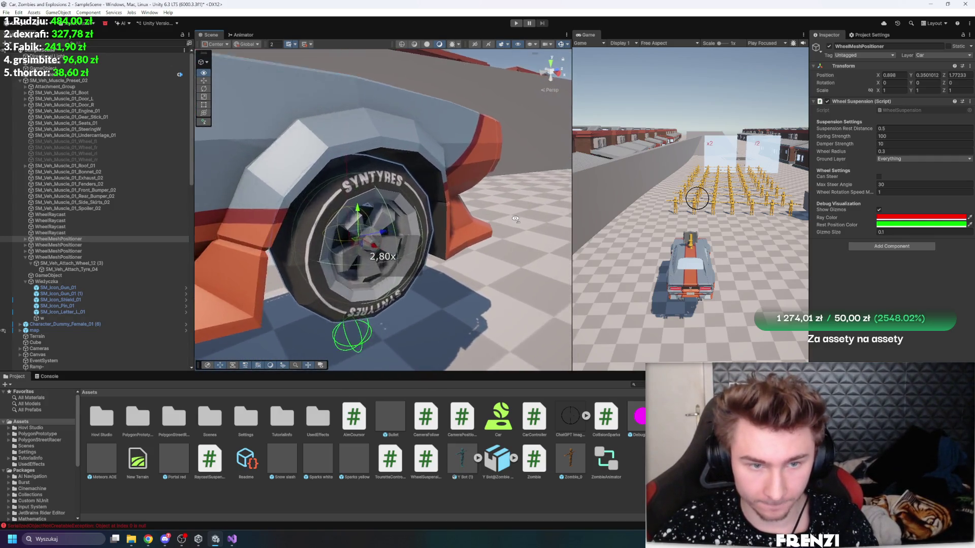
pyautogui.scroll(-2, 515, 223)
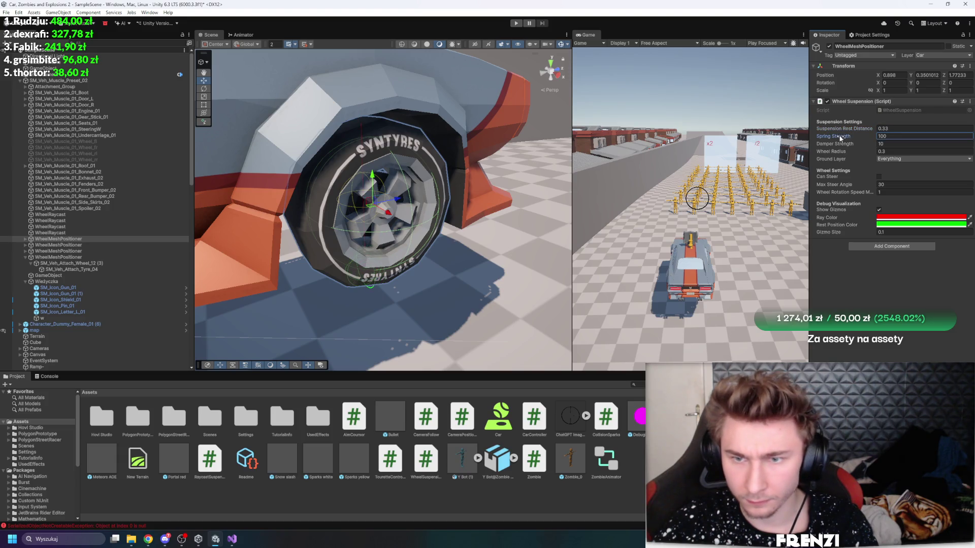
pyautogui.write('100')
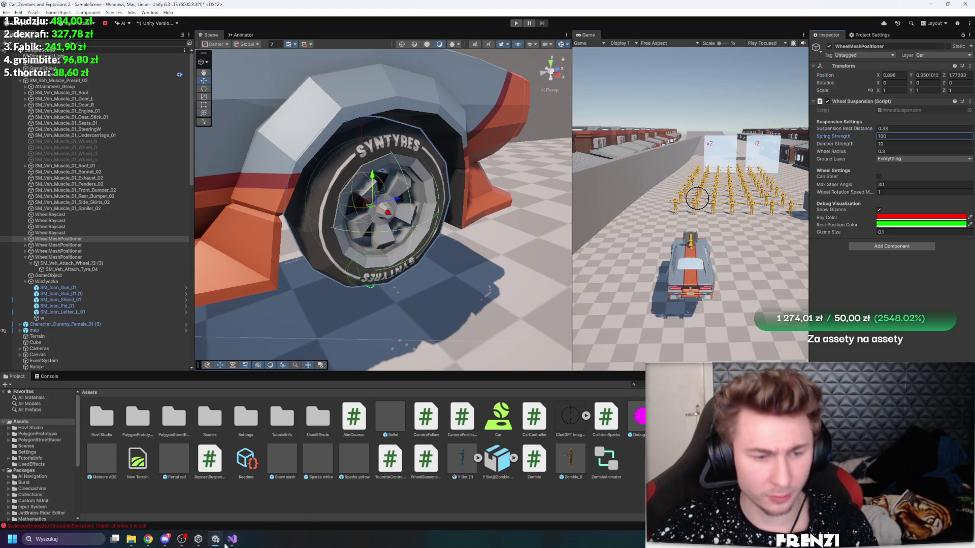
# Step: Review the WheelSuspension wheel-rotation code in Visual Studio, then return to Unity
pyautogui.click(231, 540)
pyautogui.scroll(-5, 262, 352)
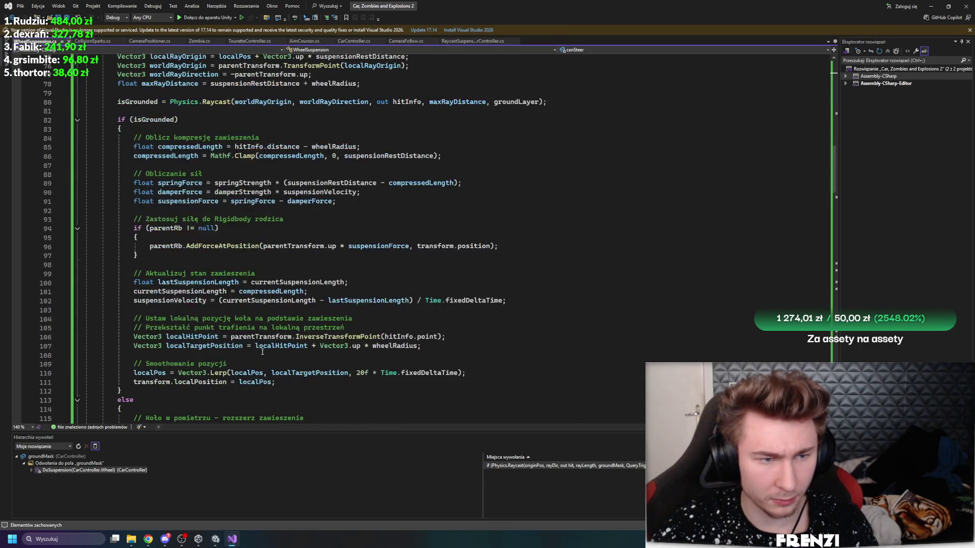
pyautogui.scroll(-15, 264, 345)
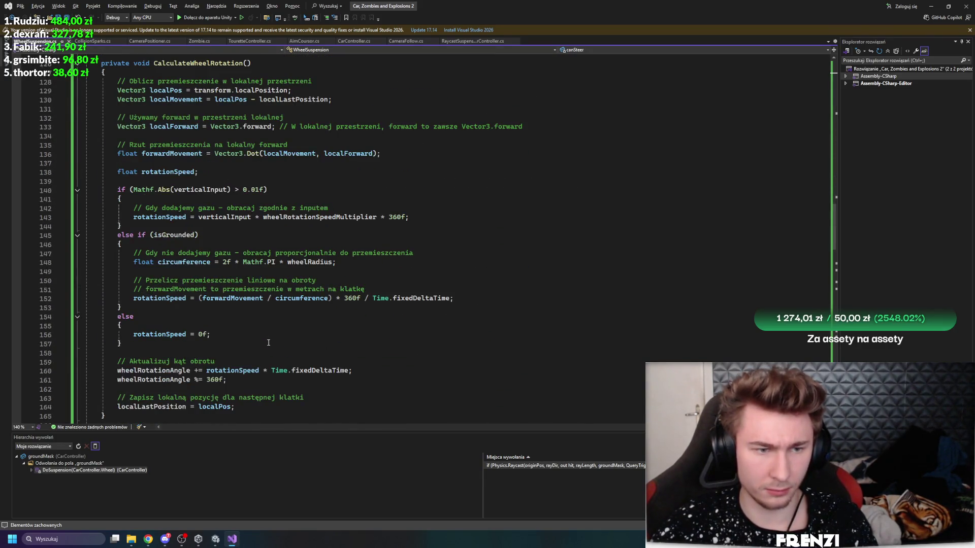
pyautogui.hotkey('alt', 'Tab')
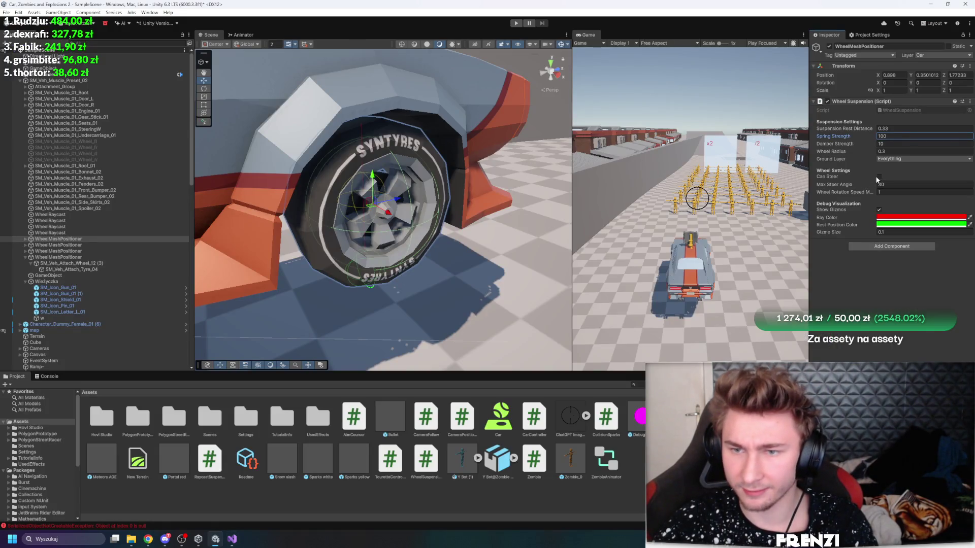
# Step: Enable Can Steer, start the game, and lift the car high above the ground before resuming
pyautogui.click(879, 177)
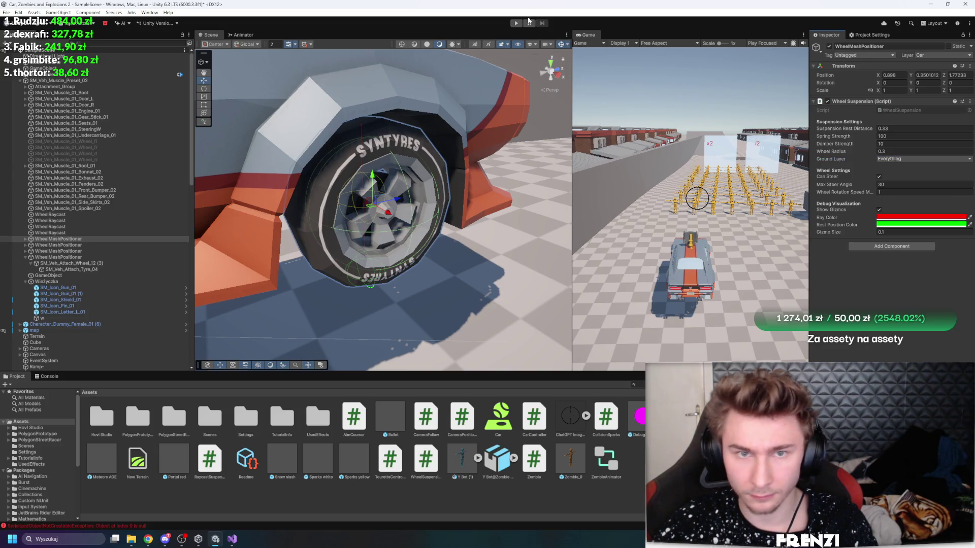
pyautogui.click(514, 24)
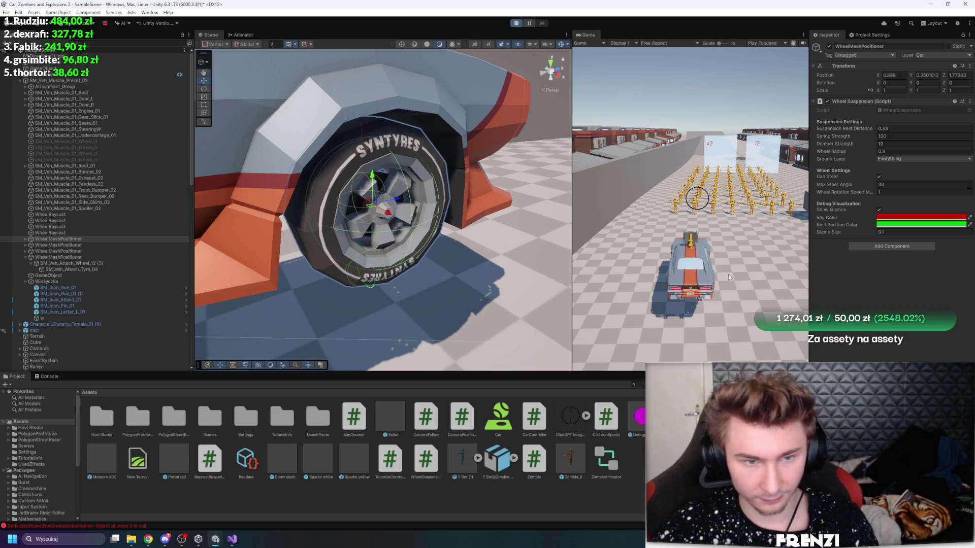
pyautogui.moveTo(514, 237)
pyautogui.keyDown('alt'); pyautogui.mouseDown()
pyautogui.moveTo(369, 194)
pyautogui.moveTo(406, 198)
pyautogui.mouseUp(); pyautogui.keyUp('alt')
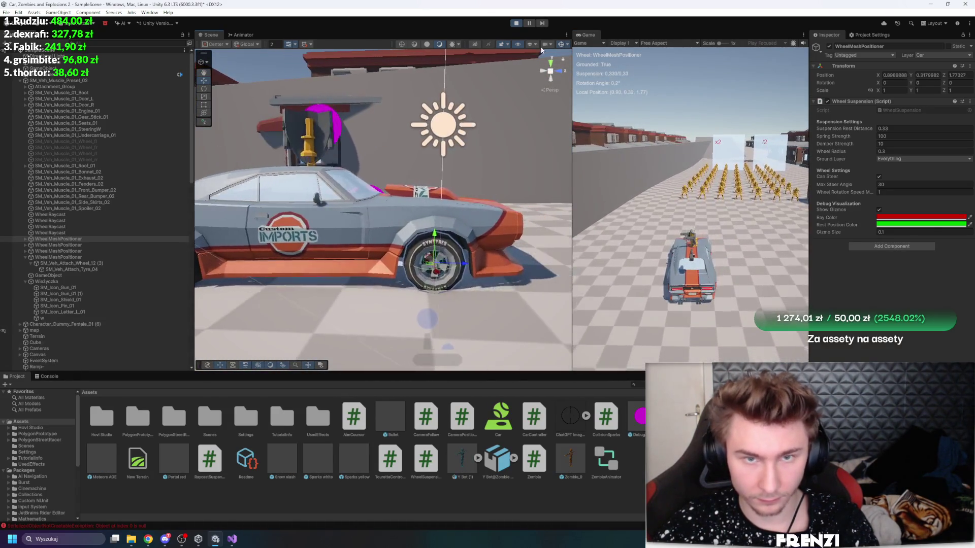
pyautogui.doubleClick(99, 81)
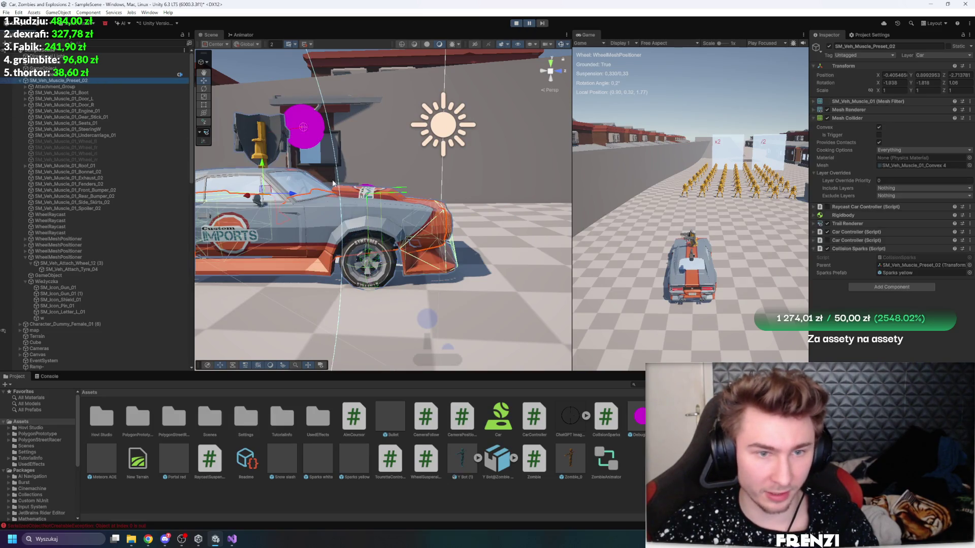
pyautogui.moveTo(321, 185); pyautogui.dragTo(394, 54)
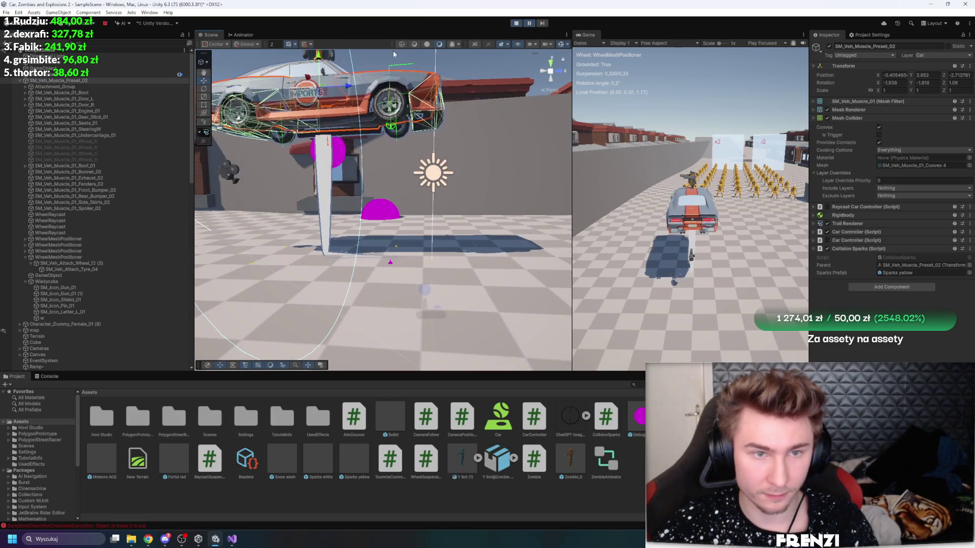
pyautogui.click(540, 23)
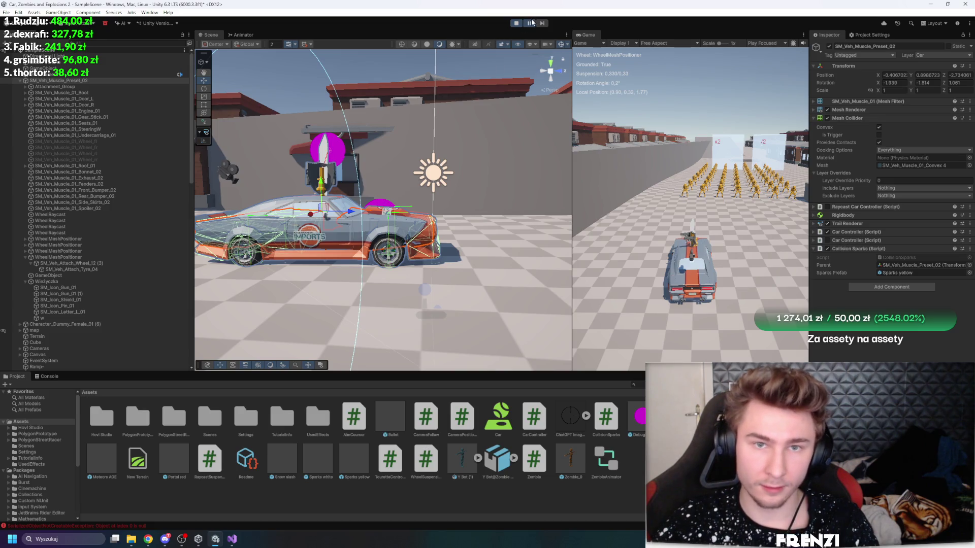
pyautogui.click(531, 23)
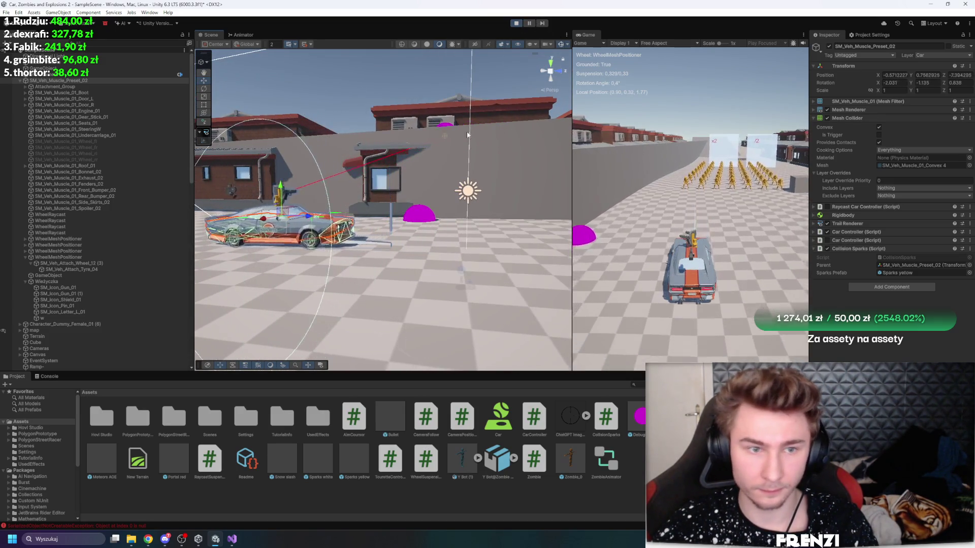
# Step: Edit the car's Transform Position Y, frame the driving car in the scene, then pause
pyautogui.click(917, 75)
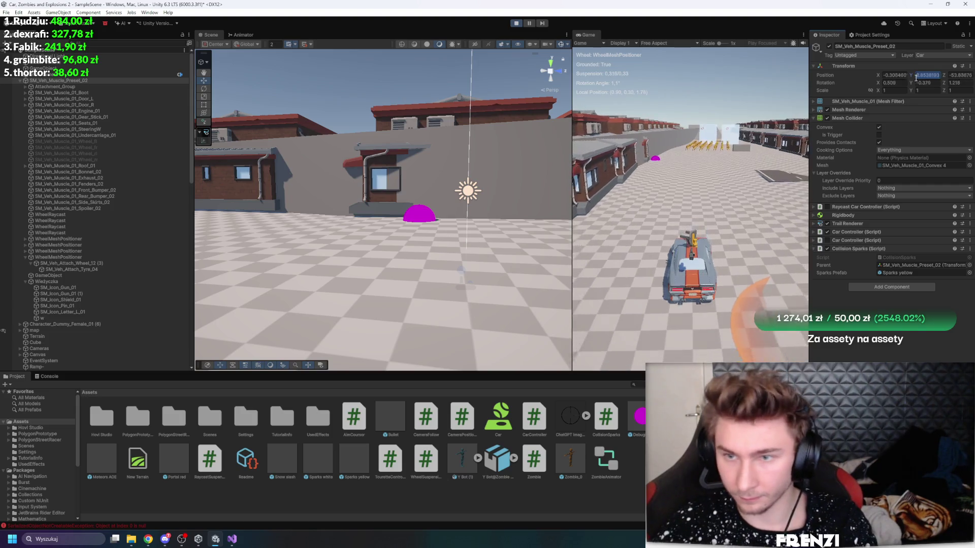
pyautogui.click(876, 64)
pyautogui.click(933, 75)
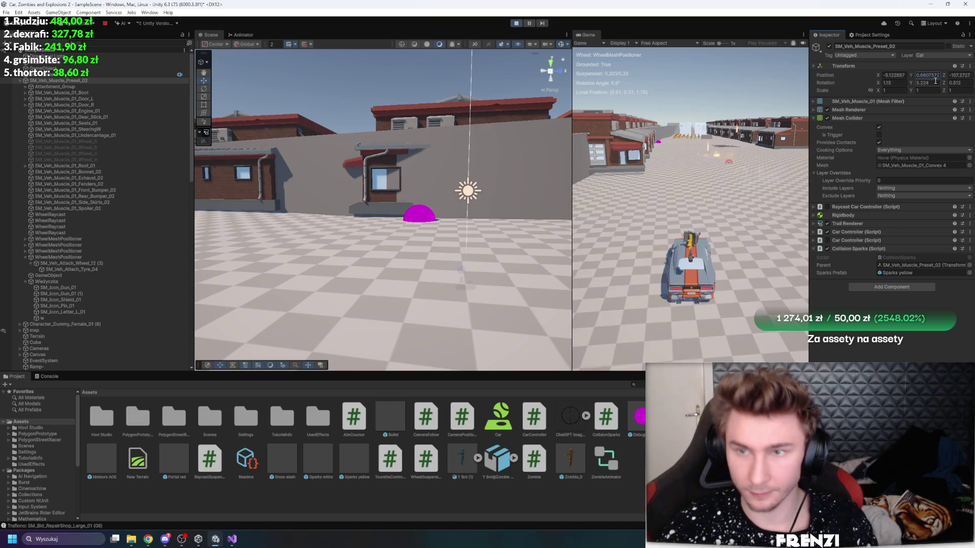
pyautogui.press('f')
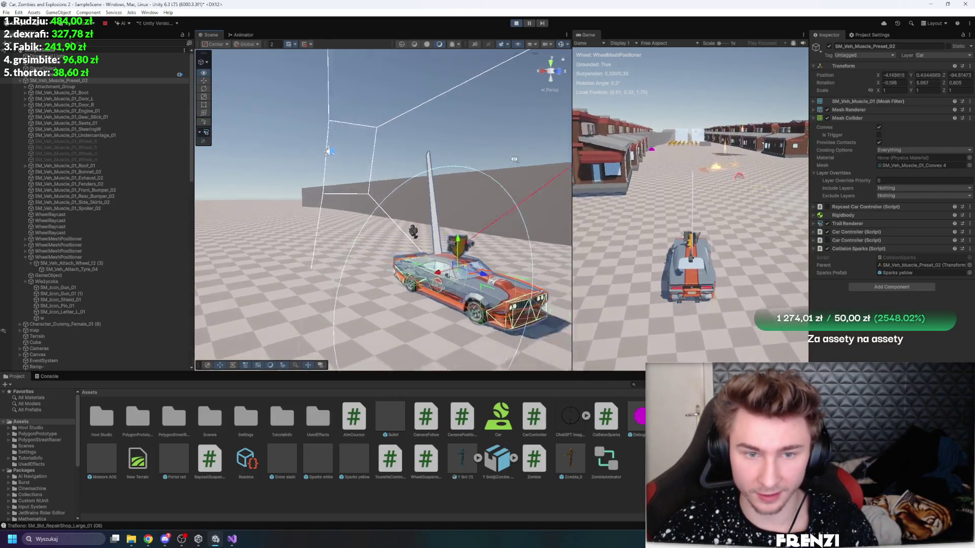
pyautogui.press('f')
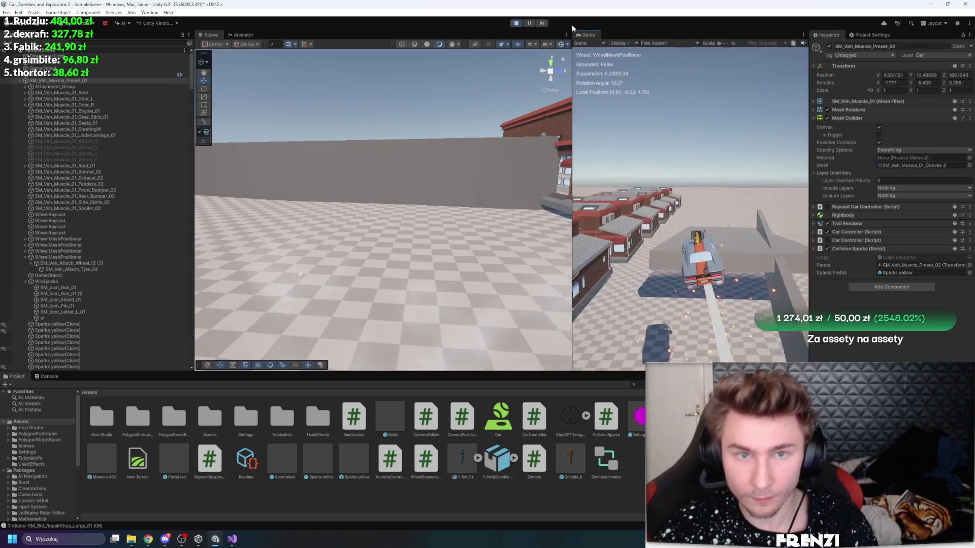
pyautogui.click(532, 26)
# Step: Frame the car and step the paused game frame by frame while orbiting around the sparks
pyautogui.moveTo(401, 124); pyautogui.dragTo(425, 138)
pyautogui.press('f')
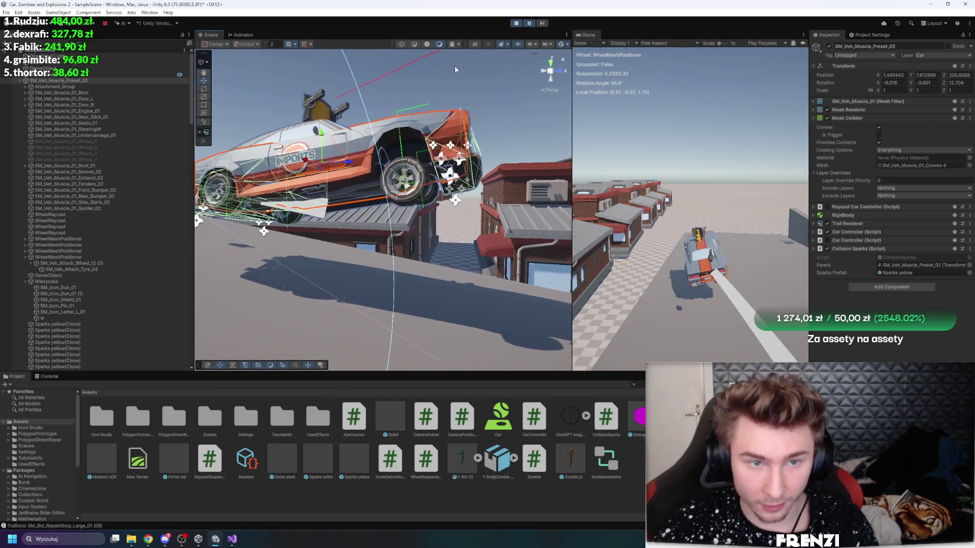
pyautogui.click(541, 24)
pyautogui.click(541, 24)
pyautogui.click(541, 24)
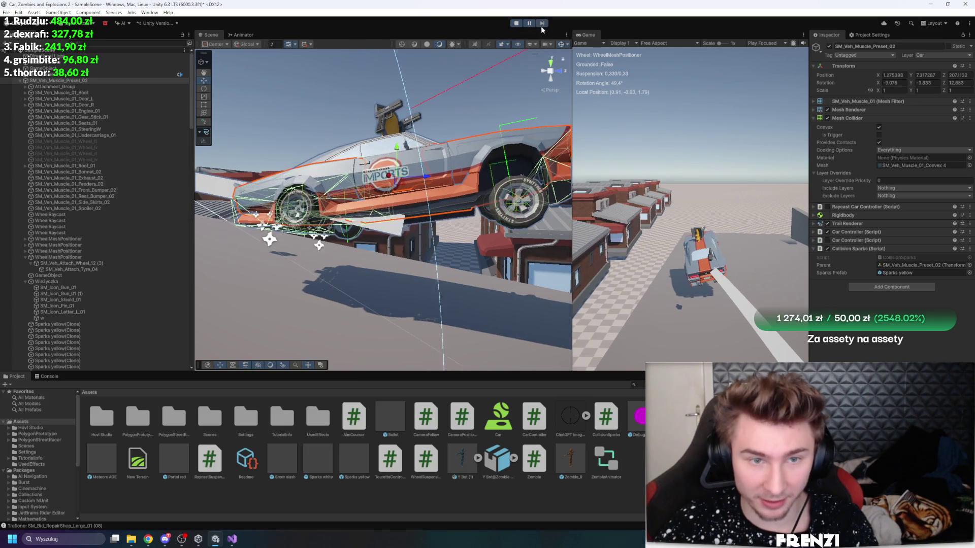
pyautogui.moveTo(493, 143)
pyautogui.mouseDown()
pyautogui.moveTo(540, 75)
pyautogui.moveTo(490, 99)
pyautogui.moveTo(493, 122)
pyautogui.moveTo(480, 93)
pyautogui.moveTo(451, 147)
pyautogui.mouseUp()
pyautogui.click(543, 24)
pyautogui.click(543, 24)
# Step: Widen the Scene view, orbit around the driving car, pause, and select Attachment_Group
pyautogui.moveTo(573, 151); pyautogui.dragTo(748, 151)
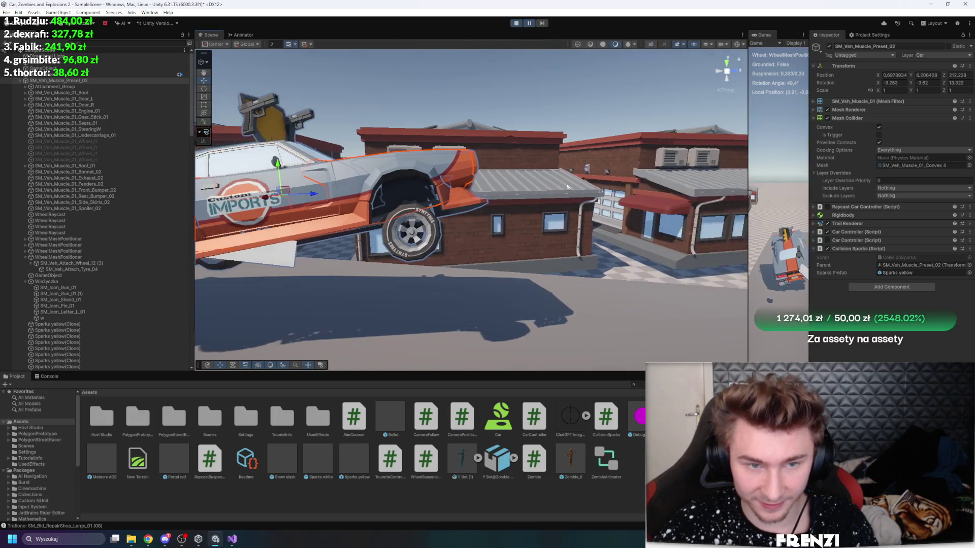
pyautogui.click(531, 23)
pyautogui.click(532, 23)
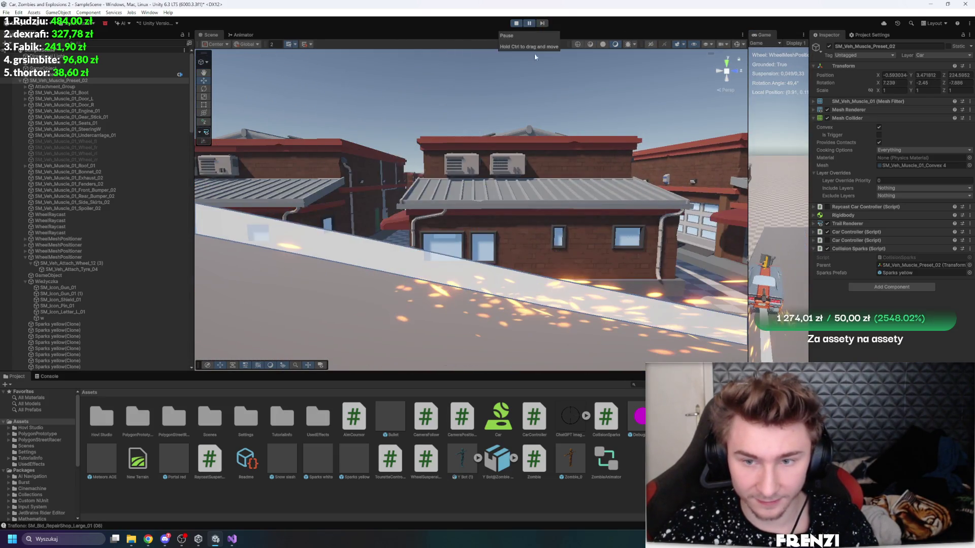
pyautogui.moveTo(616, 186); pyautogui.dragTo(586, 67)
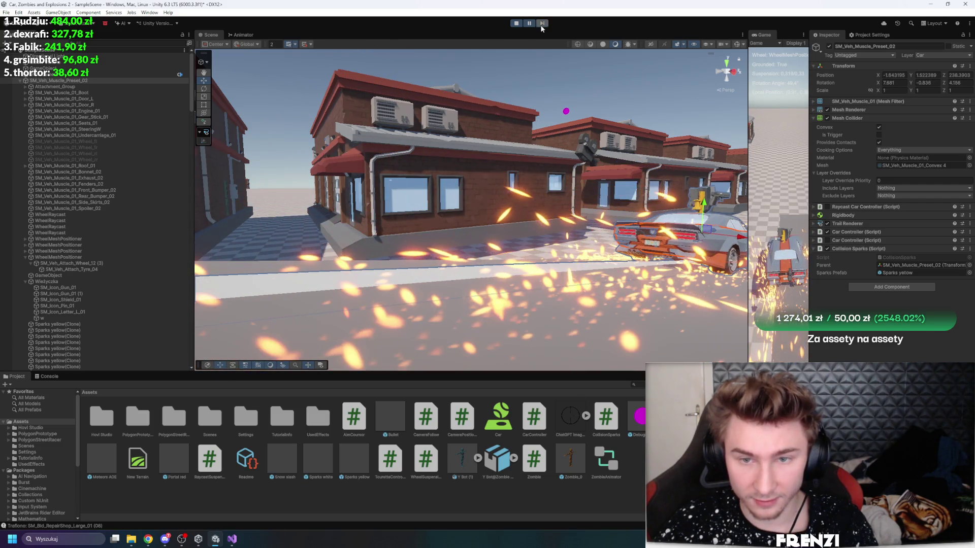
pyautogui.moveTo(457, 193); pyautogui.dragTo(504, 175)
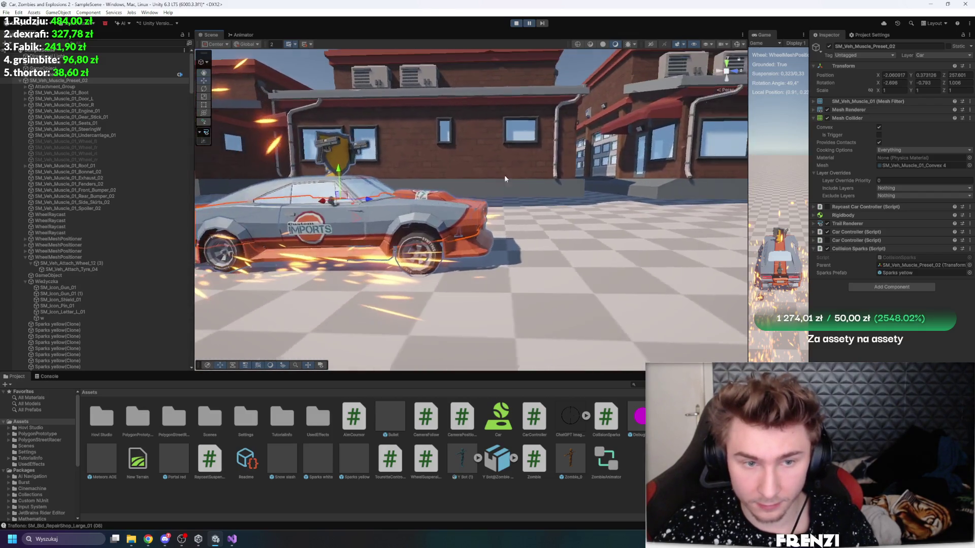
pyautogui.click(529, 23)
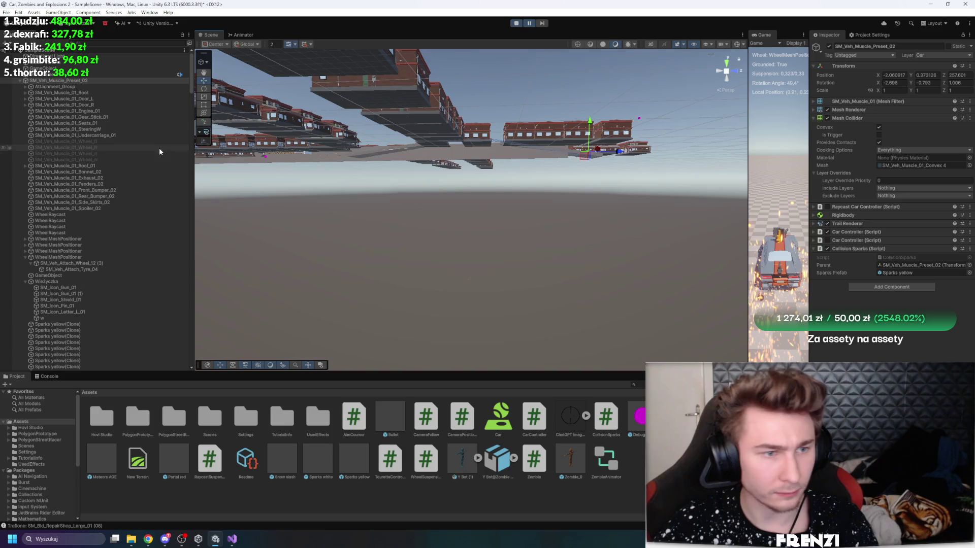
pyautogui.keyDown('shift'); pyautogui.click(119, 99); pyautogui.keyUp('shift')
pyautogui.click(112, 87)
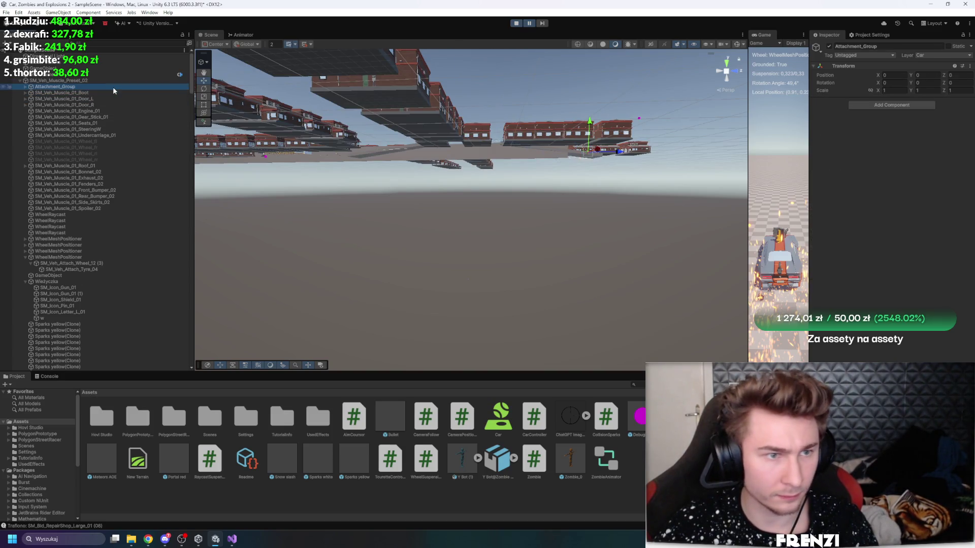
# Step: Frame Attachment_Group, resume to watch the car drive, then exit Play mode
pyautogui.press('f')
pyautogui.click(530, 23)
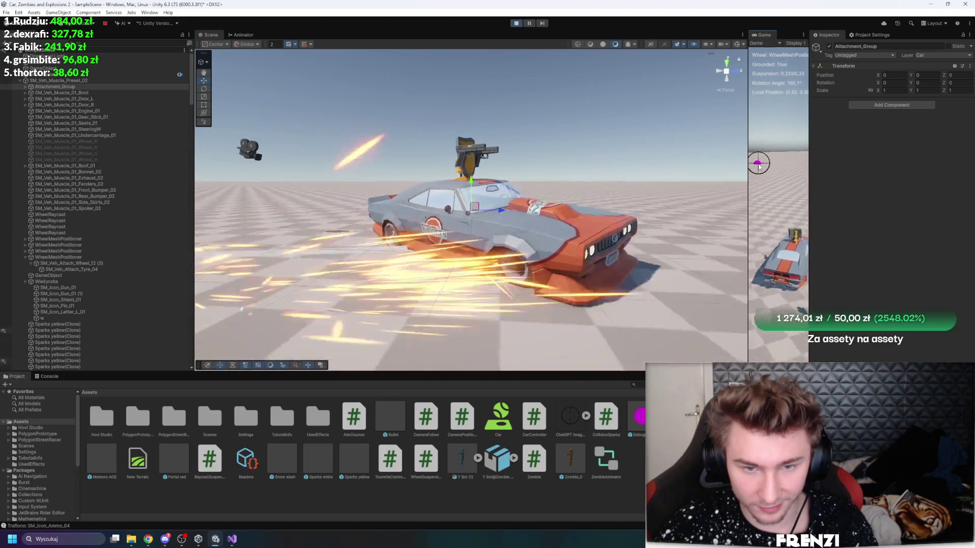
pyautogui.click(516, 23)
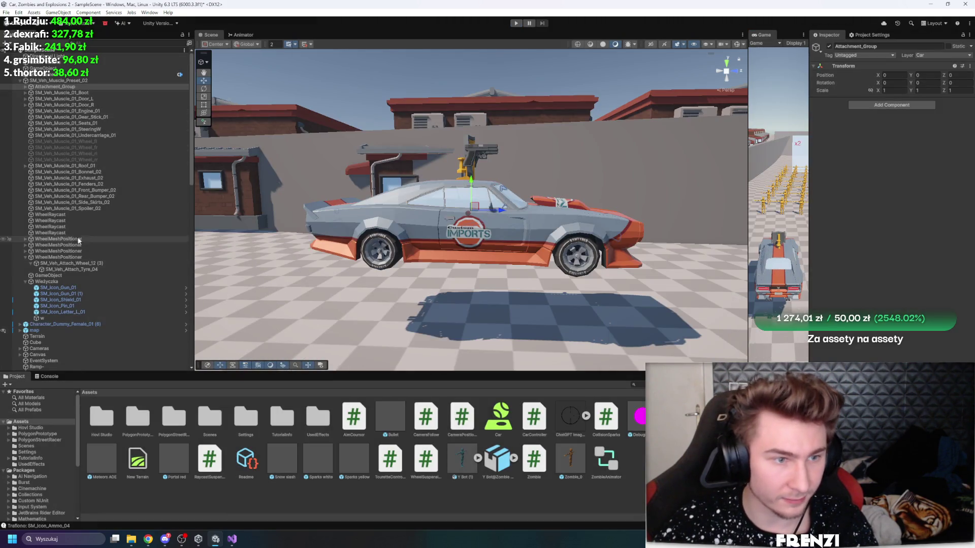
# Step: Select the first WheelMeshPositioner and copy its Wheel Suspension component
pyautogui.click(71, 240)
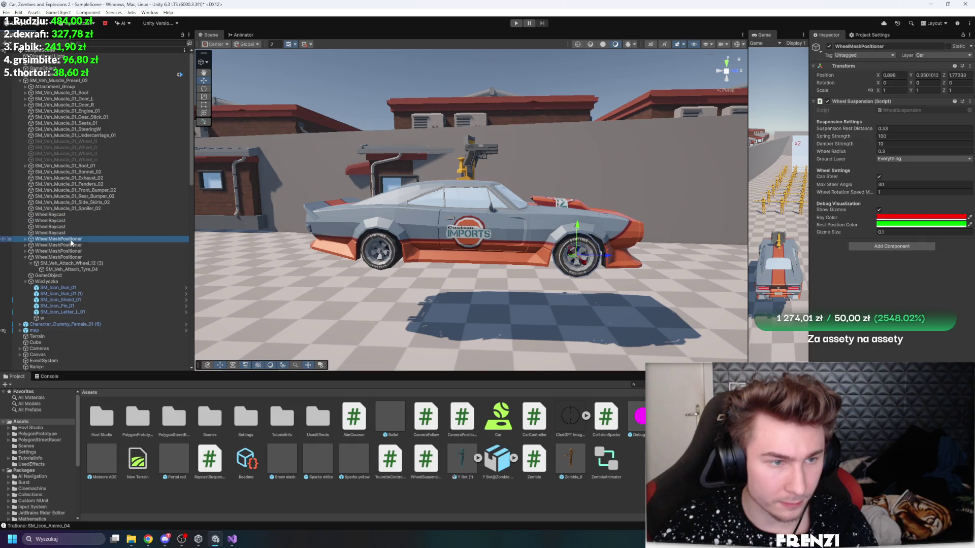
pyautogui.click(74, 233)
pyautogui.click(71, 239)
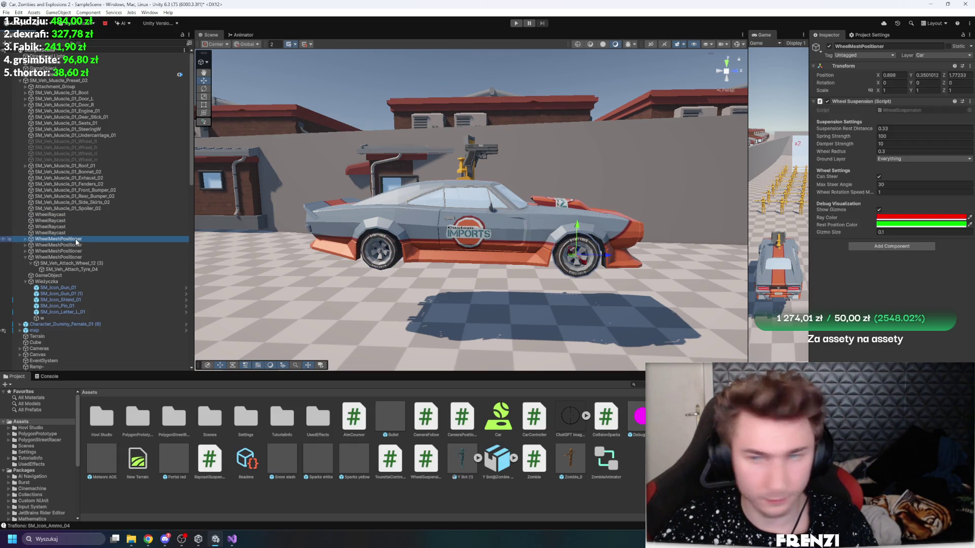
pyautogui.press('f')
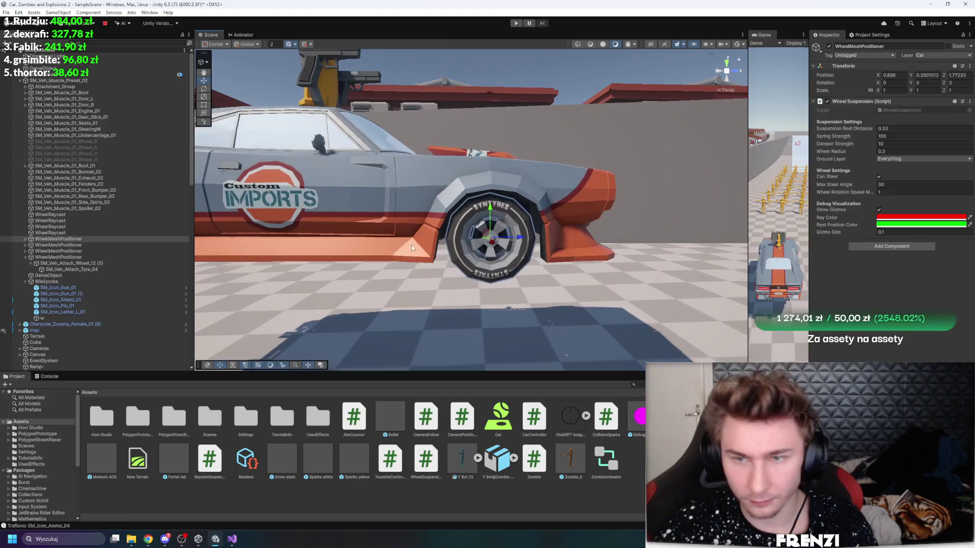
pyautogui.rightClick(870, 101)
pyautogui.click(899, 158)
# Step: Add Wheel Suspension to the other three wheels and paste the copied values into it
pyautogui.keyDown('shift'); pyautogui.click(59, 245); pyautogui.keyUp('shift')
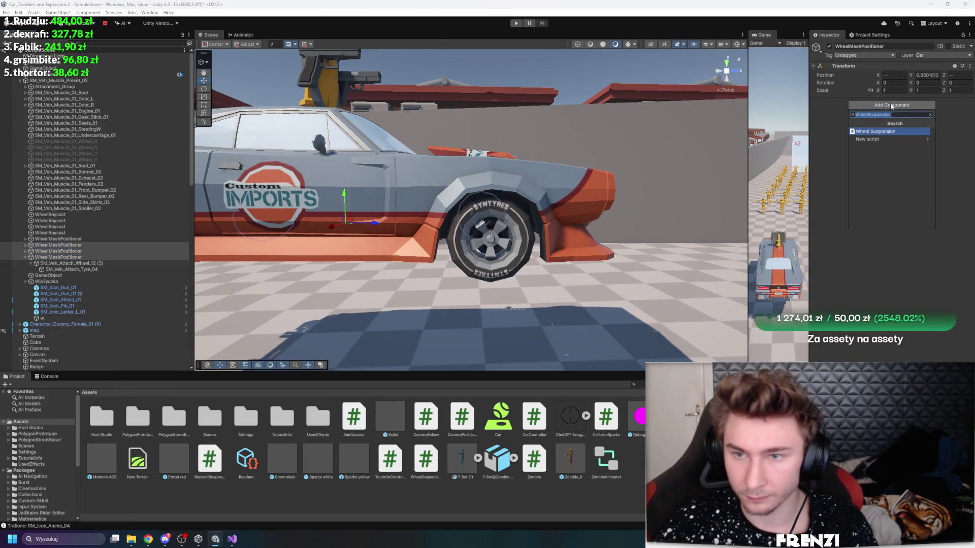
pyautogui.click(860, 132)
pyautogui.rightClick(862, 101)
pyautogui.click(897, 177)
pyautogui.click(863, 101)
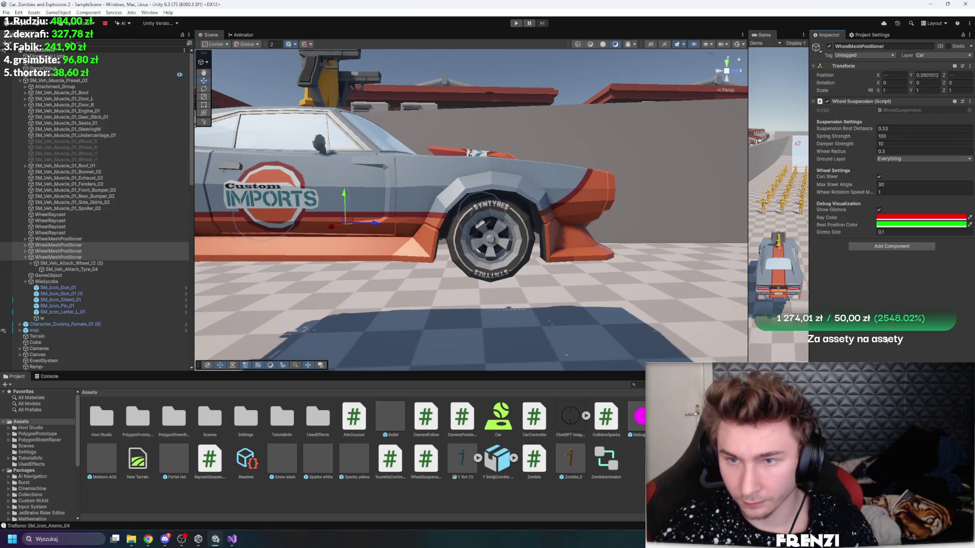
pyautogui.click(516, 23)
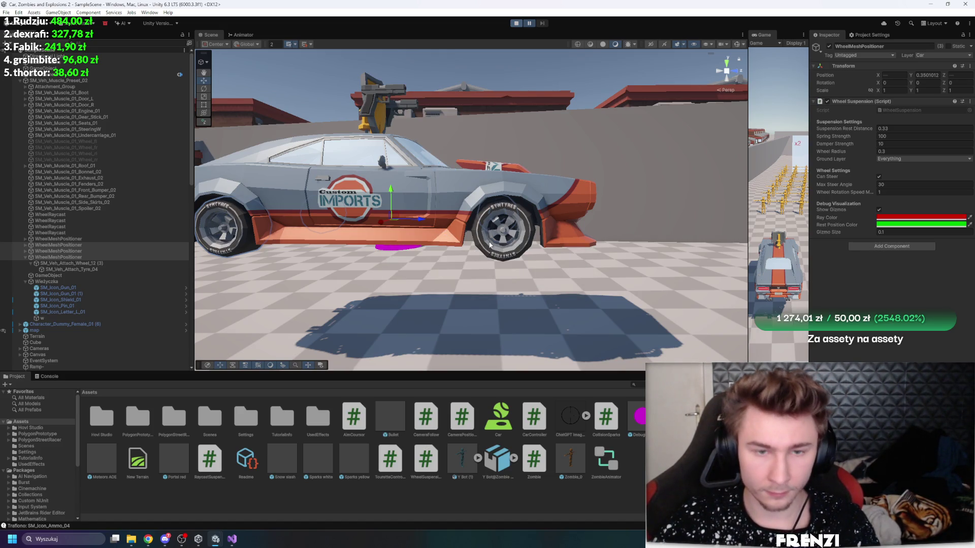
# Step: Pause the running game and step it forward ten frames
pyautogui.click(541, 24)
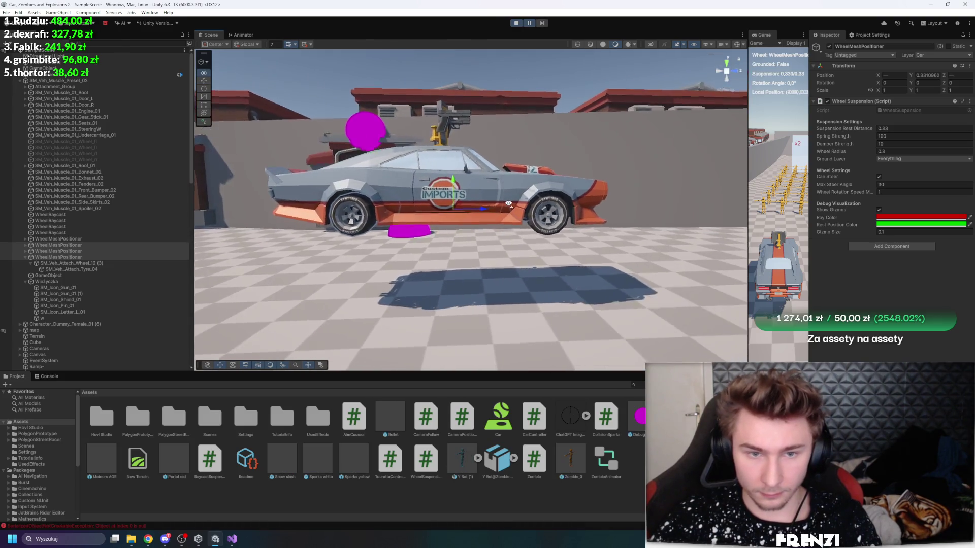
pyautogui.click(538, 22)
pyautogui.click(537, 22)
pyautogui.click(538, 23)
pyautogui.click(538, 22)
pyautogui.click(537, 22)
pyautogui.click(537, 22)
pyautogui.click(538, 22)
pyautogui.click(538, 22)
pyautogui.click(538, 23)
pyautogui.click(538, 23)
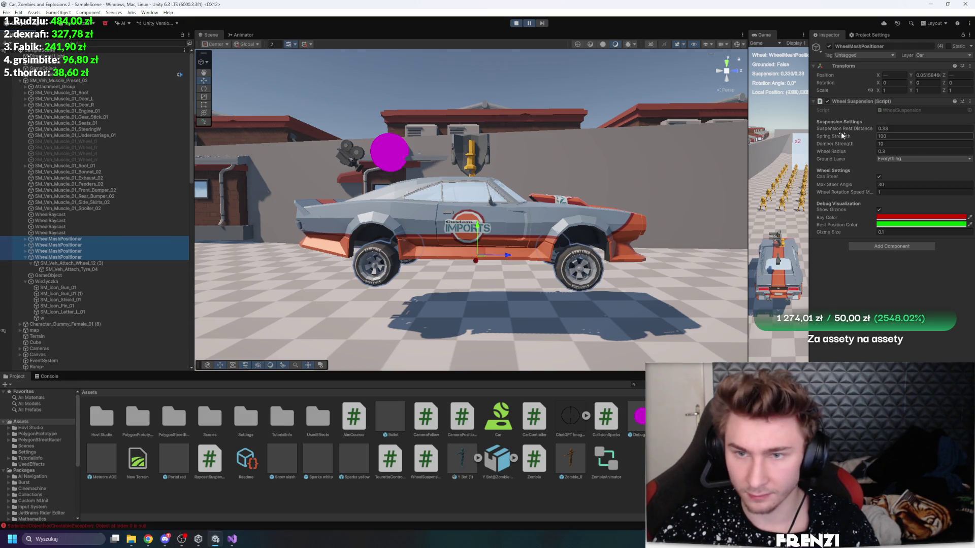
# Step: Try Suspension Rest Distance 0.21 and Wheel Radius 0.03 live, then resume the game
pyautogui.write('0.21')
pyautogui.click(543, 23)
pyautogui.click(543, 23)
pyautogui.click(845, 150)
pyautogui.write('0.03')
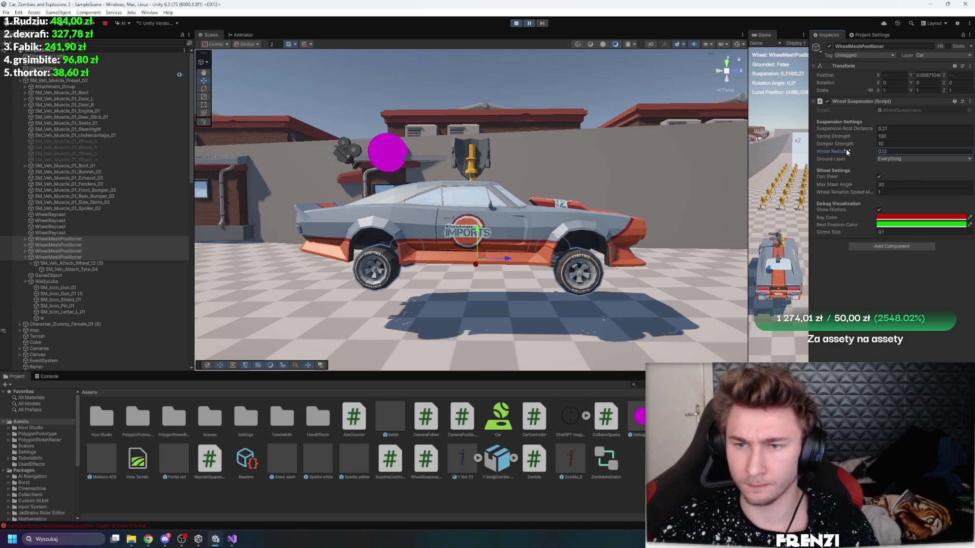
pyautogui.click(530, 23)
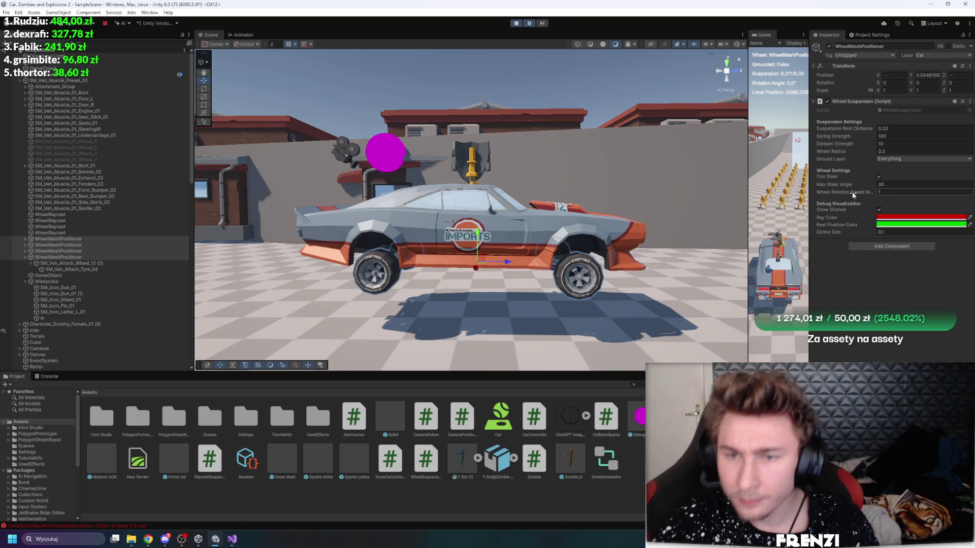
# Step: Raise Wheel Rotation Speed Multiplier to 191.1, resume play, and orbit around the car
pyautogui.moveTo(842, 192); pyautogui.dragTo(228, 203)
pyautogui.click(529, 23)
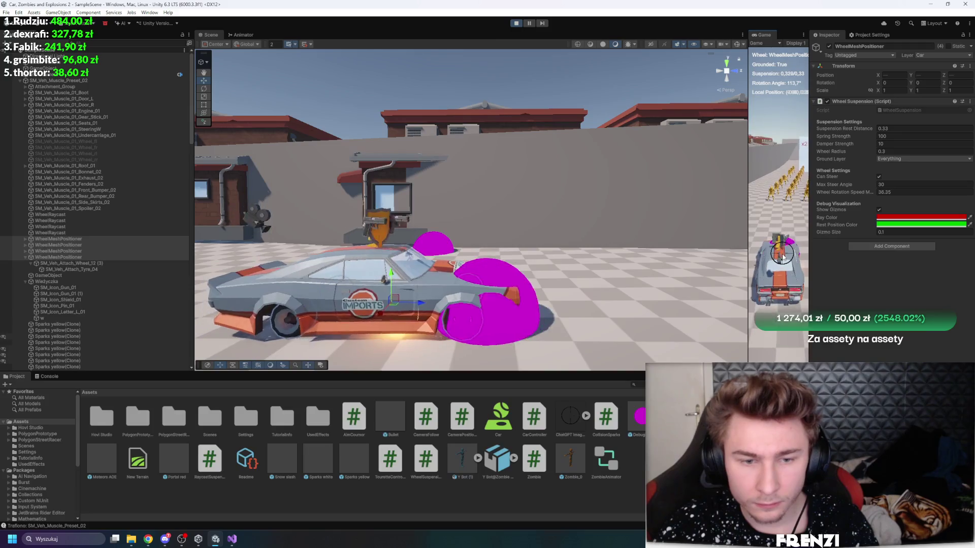
pyautogui.press('f')
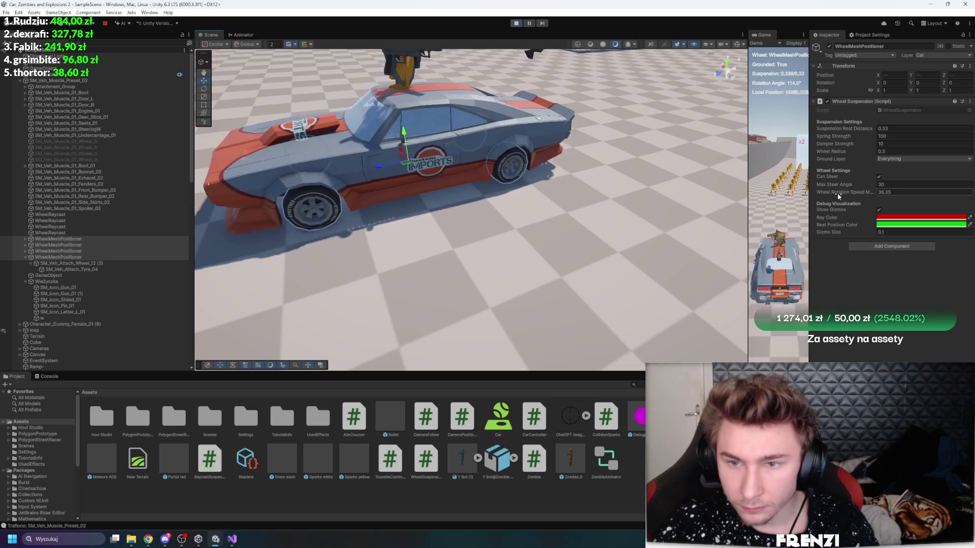
pyautogui.moveTo(371, 153); pyautogui.dragTo(315, 133)
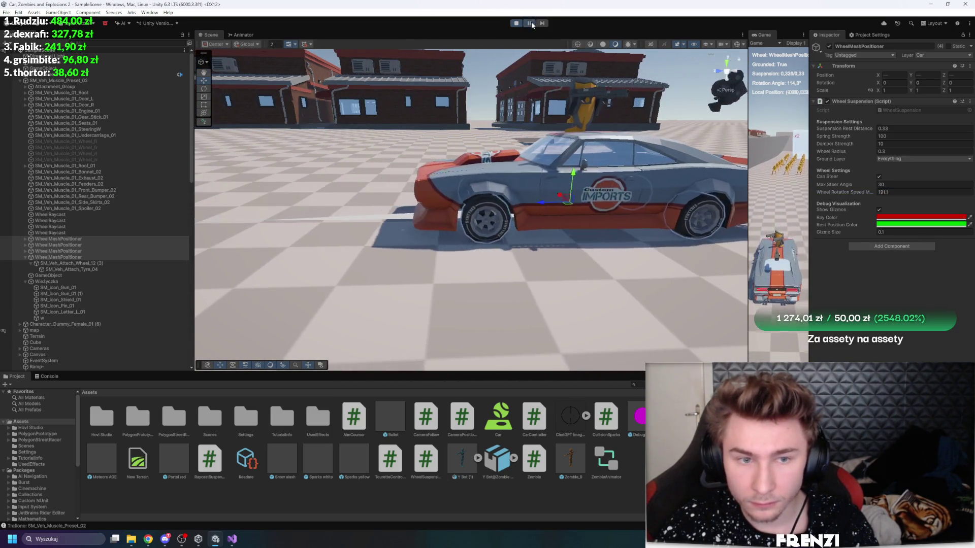
pyautogui.moveTo(553, 91); pyautogui.dragTo(584, 113)
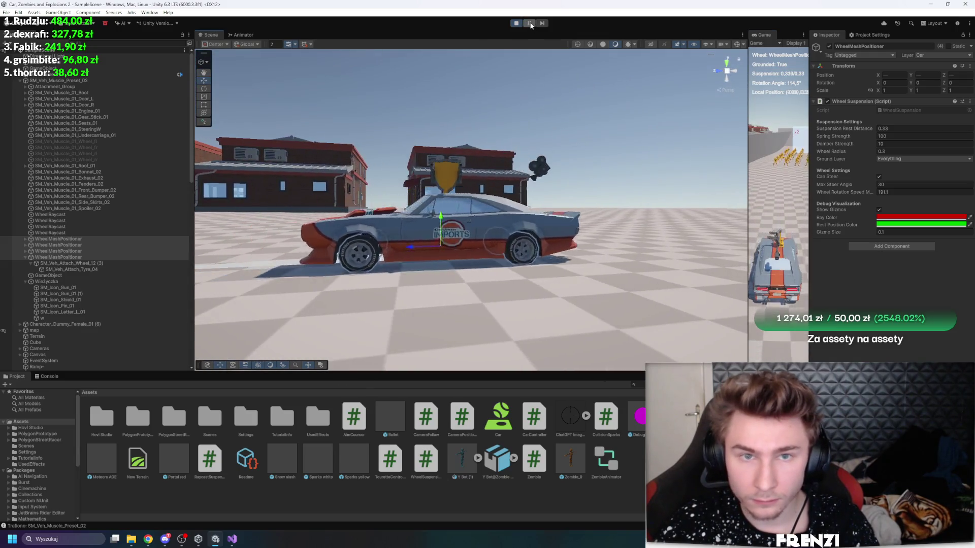
# Step: Select all four WheelMeshPositioner wheels and bring up the WheelSuspension script
pyautogui.click(76, 216)
pyautogui.click(78, 257)
pyautogui.moveTo(457, 238); pyautogui.dragTo(478, 243)
pyautogui.scroll(5, 478, 243)
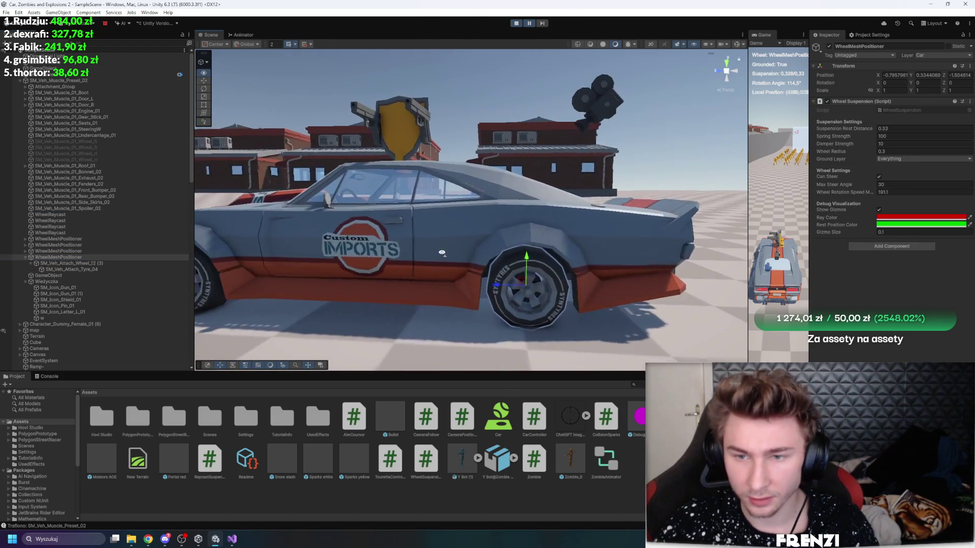
pyautogui.keyDown('shift'); pyautogui.click(58, 239); pyautogui.keyUp('shift')
pyautogui.click(231, 541)
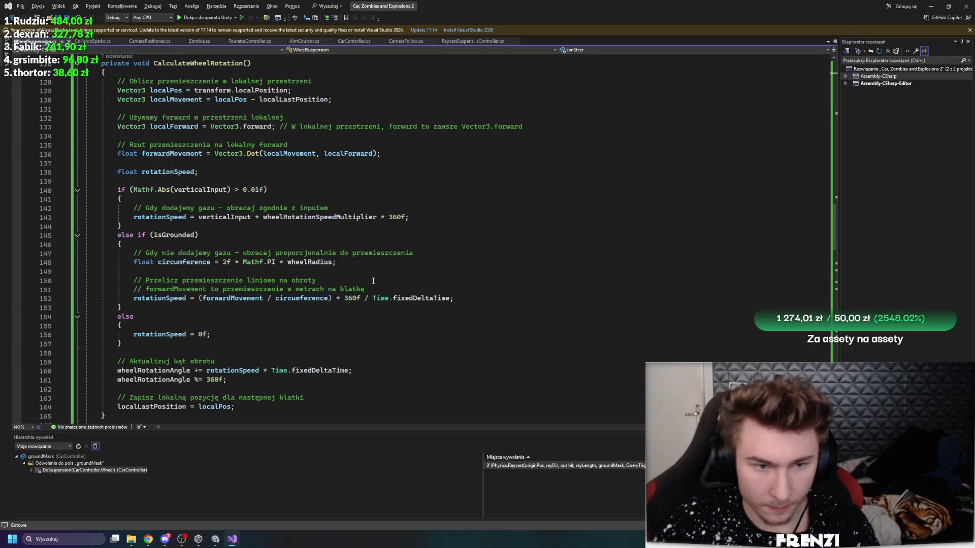
# Step: Trace where wheelRotationAngle is used and updated in WheelSuspension.cs
pyautogui.scroll(-5, 334, 267)
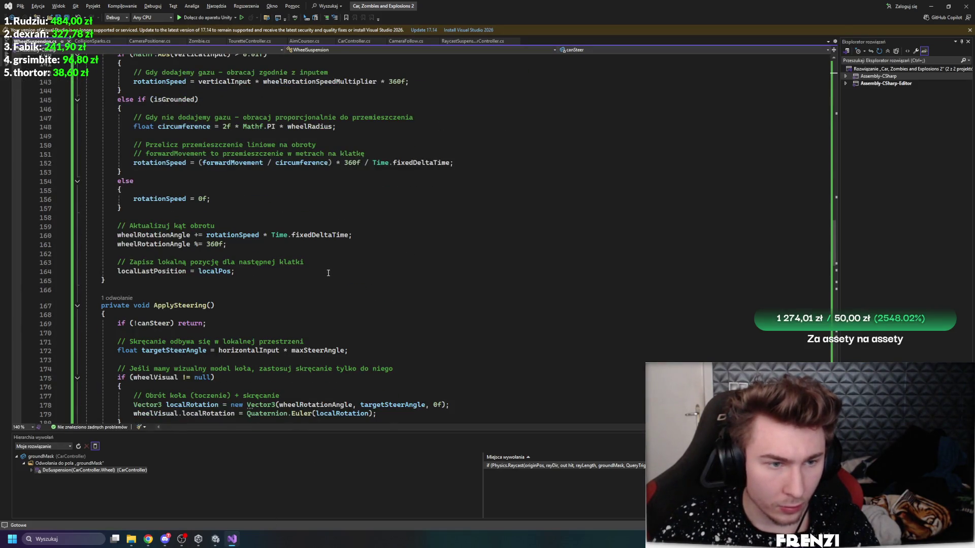
pyautogui.scroll(20, 325, 274)
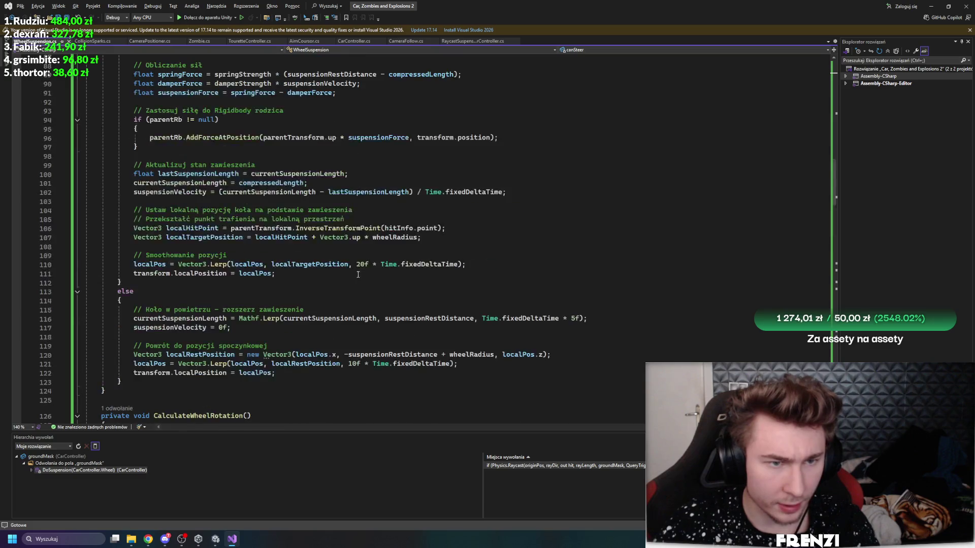
pyautogui.scroll(12, 205, 205)
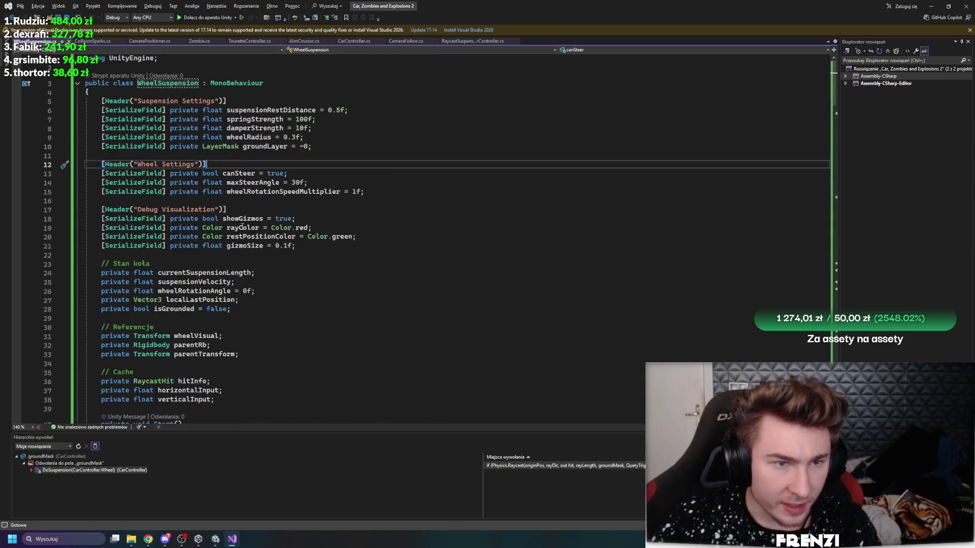
pyautogui.click(212, 292)
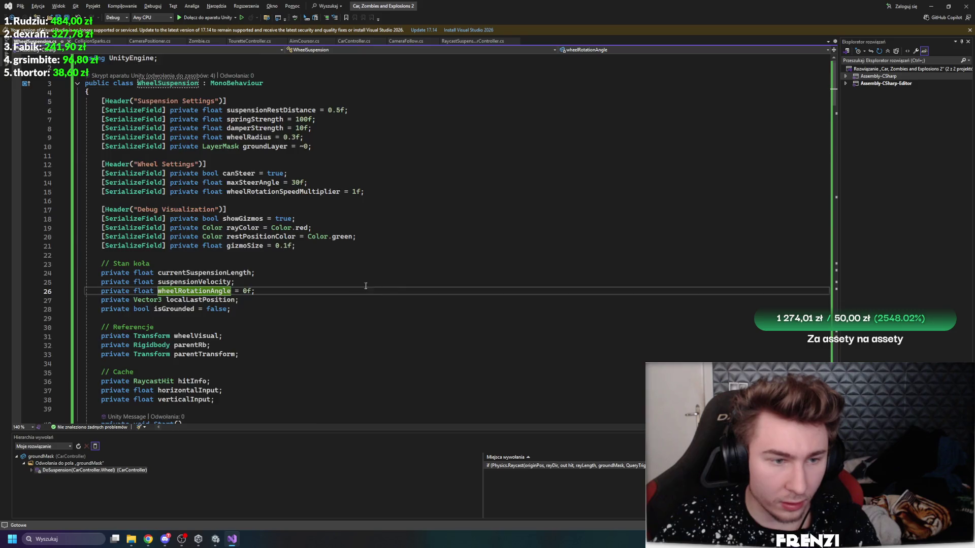
pyautogui.scroll(-20, 375, 286)
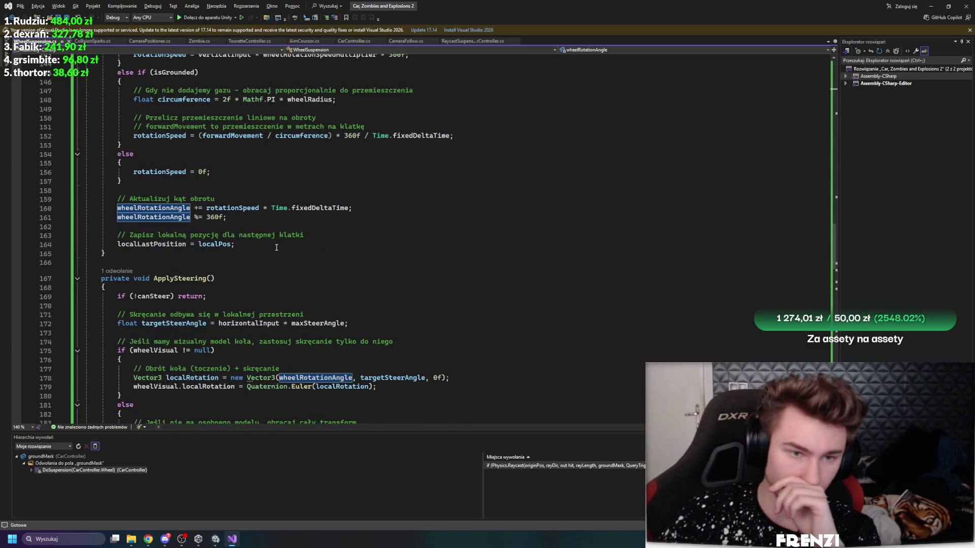
pyautogui.click(227, 203)
# Step: Inspect the rotationSpeed calculation on line 152 and localMovement on line 130, then return to Unity
pyautogui.scroll(6, 230, 313)
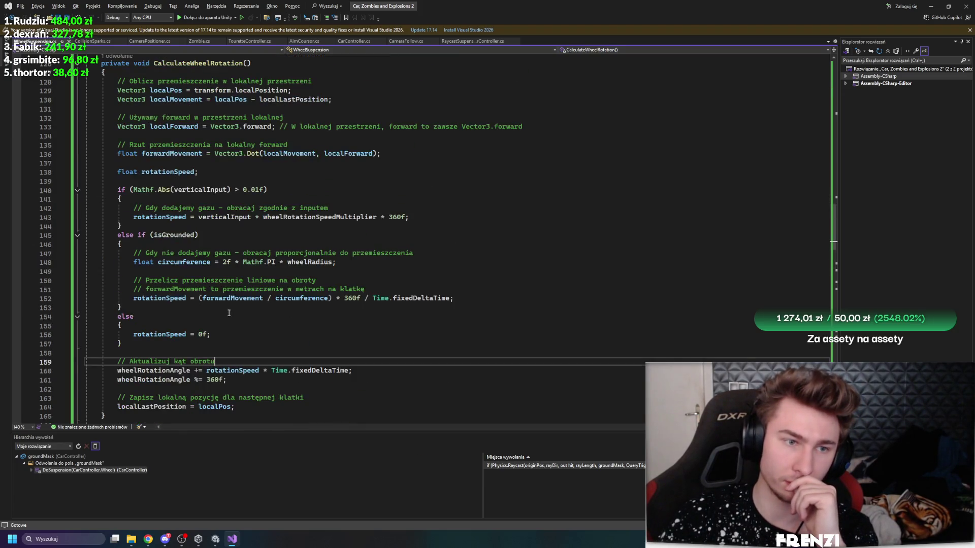
pyautogui.click(159, 299)
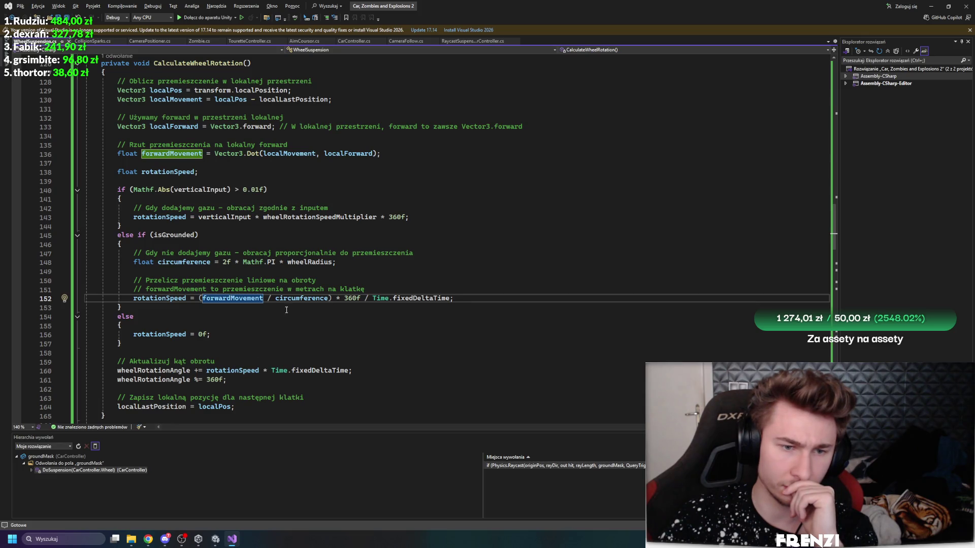
pyautogui.scroll(4, 278, 352)
pyautogui.click(170, 208)
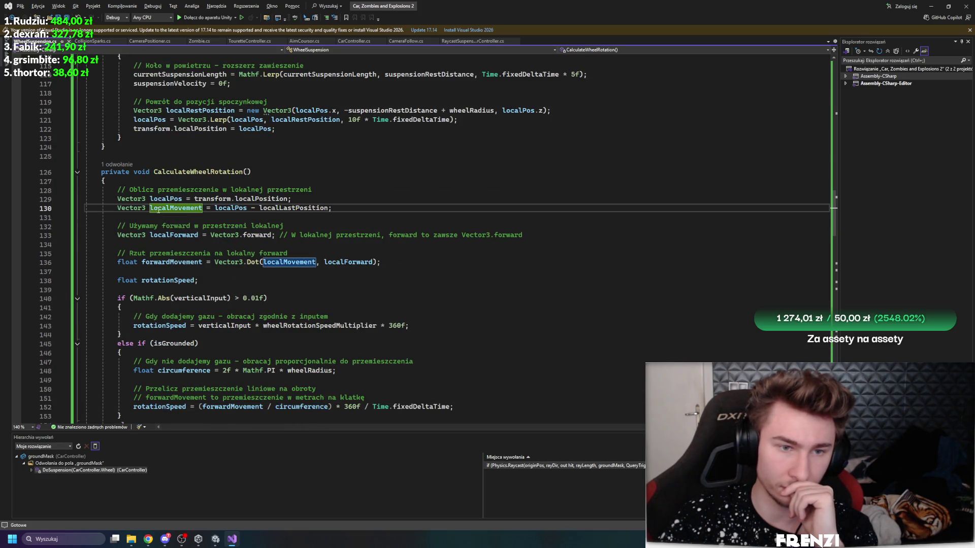
pyautogui.press('Up')
pyautogui.click(217, 542)
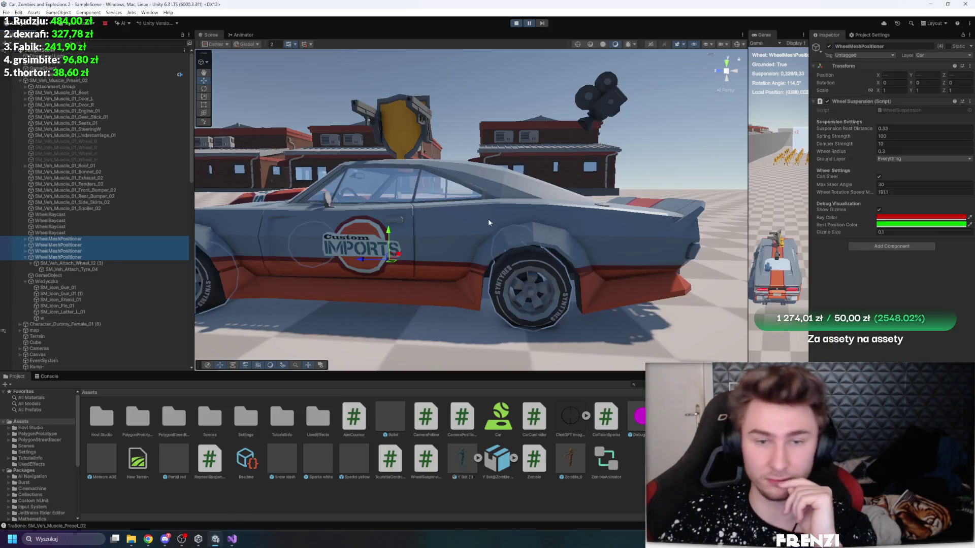
# Step: Let the car drive again, then bring the WheelSuspension script back up in Visual Studio
pyautogui.click(528, 23)
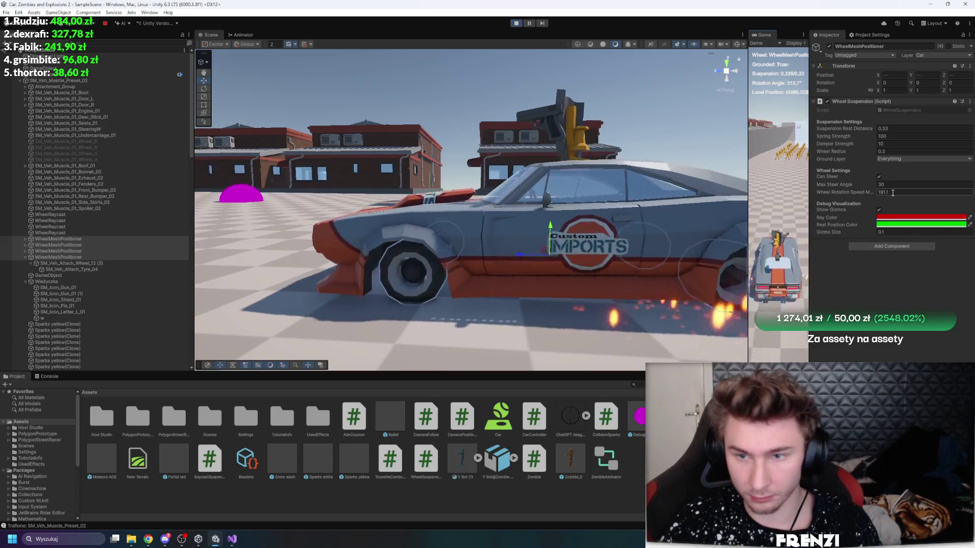
pyautogui.click(239, 537)
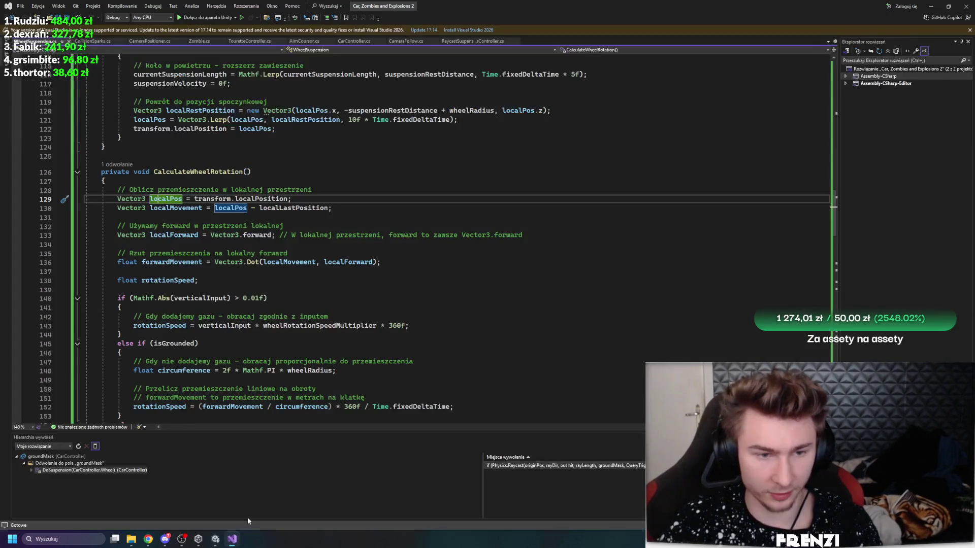
pyautogui.scroll(-7, 229, 254)
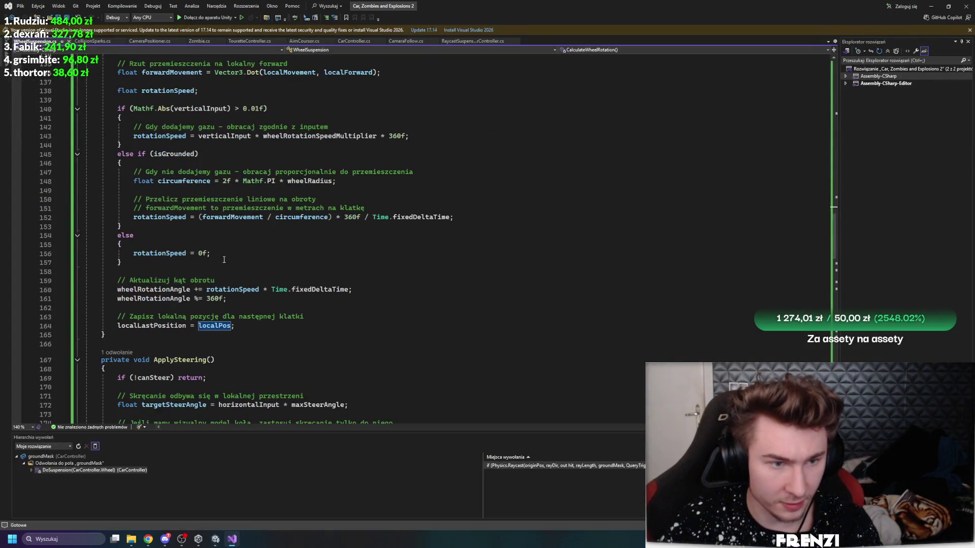
pyautogui.click(151, 327)
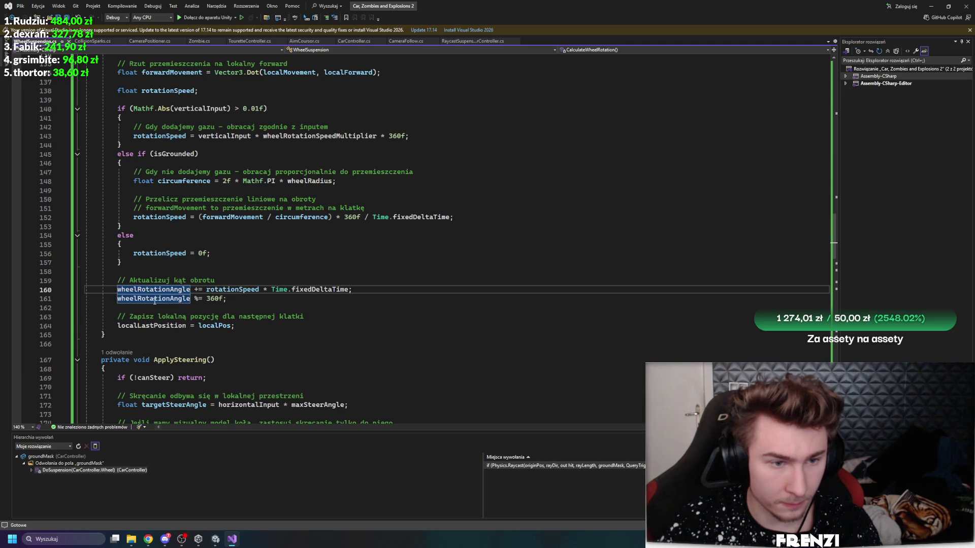
pyautogui.scroll(-9, 155, 300)
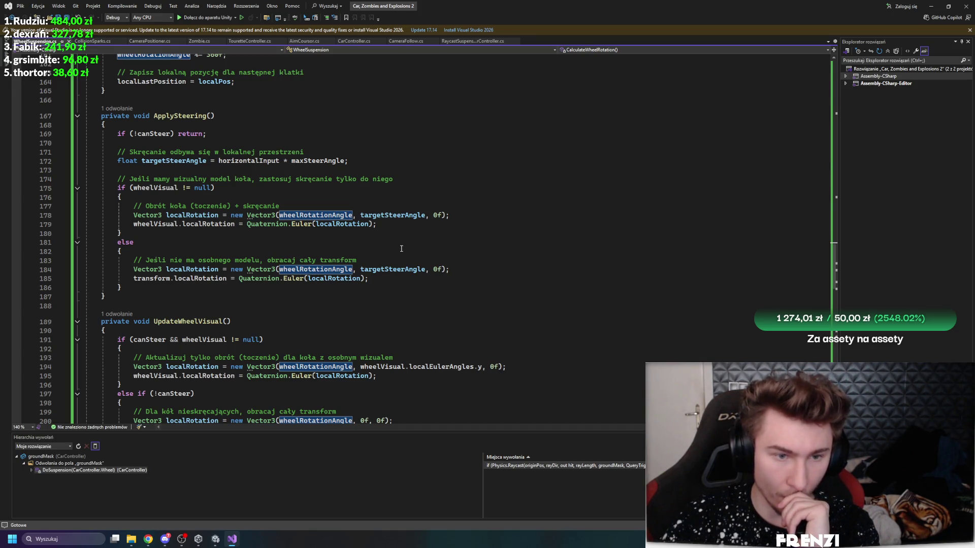
pyautogui.scroll(-3, 401, 249)
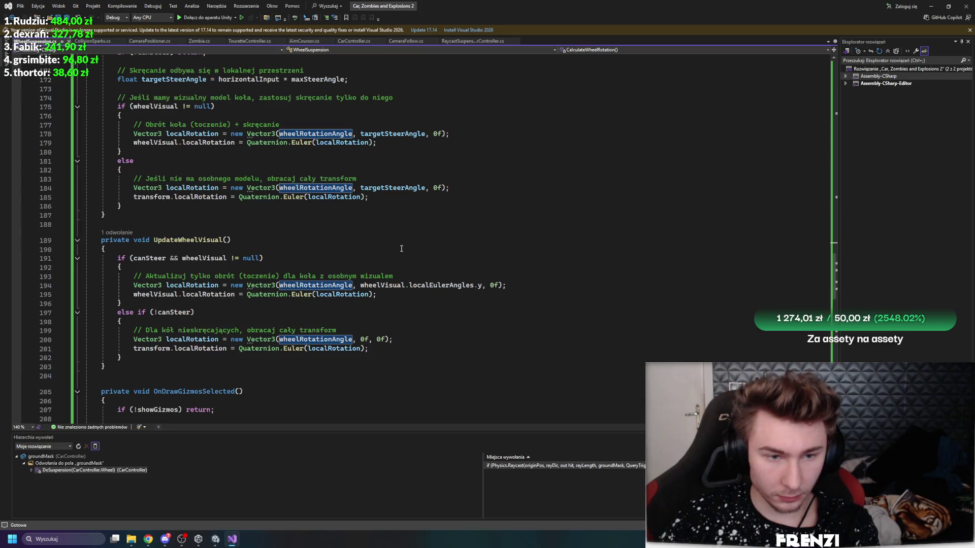
pyautogui.scroll(-2, 405, 248)
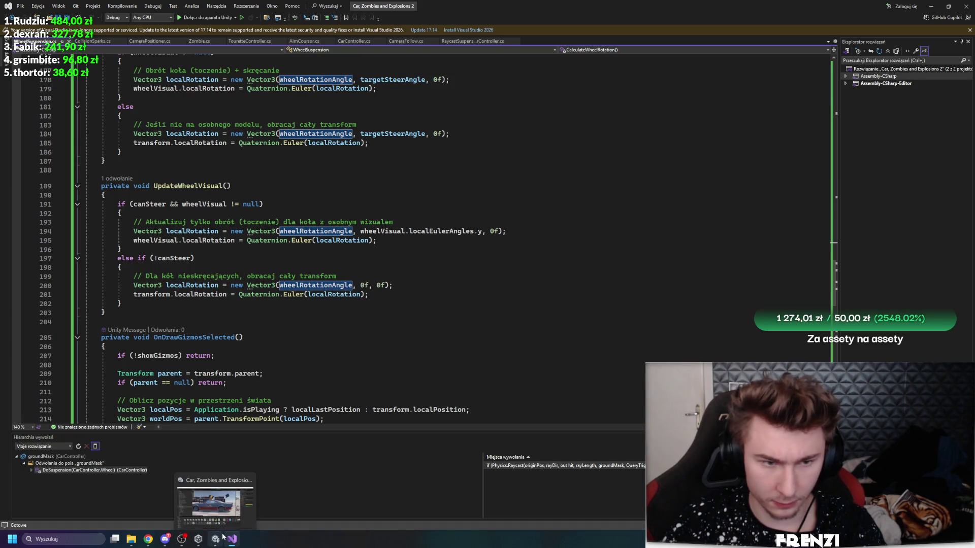
# Step: Lower Max Steer Angle to 29.8, widen the Game view, frame a wheel, and maximize the Scene view
pyautogui.click(222, 536)
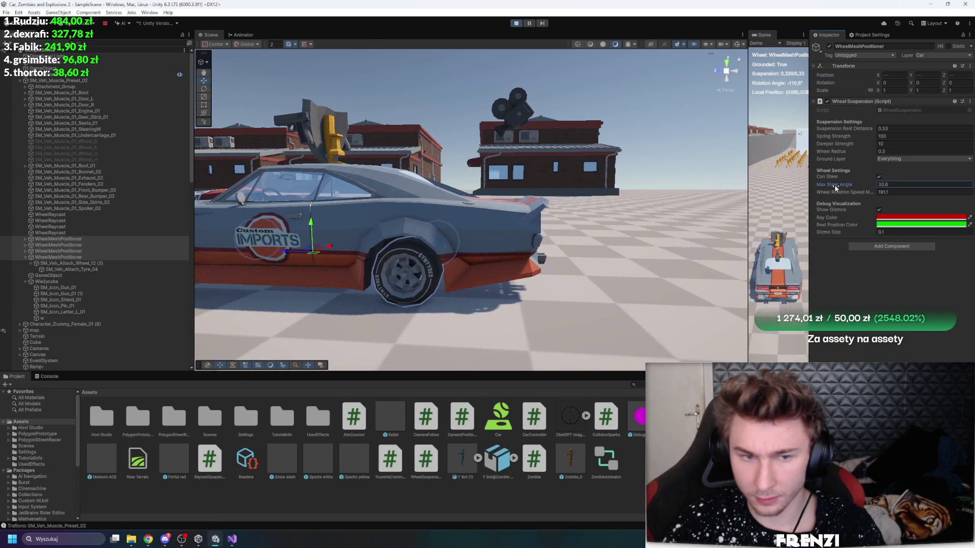
pyautogui.moveTo(830, 185); pyautogui.dragTo(826, 186)
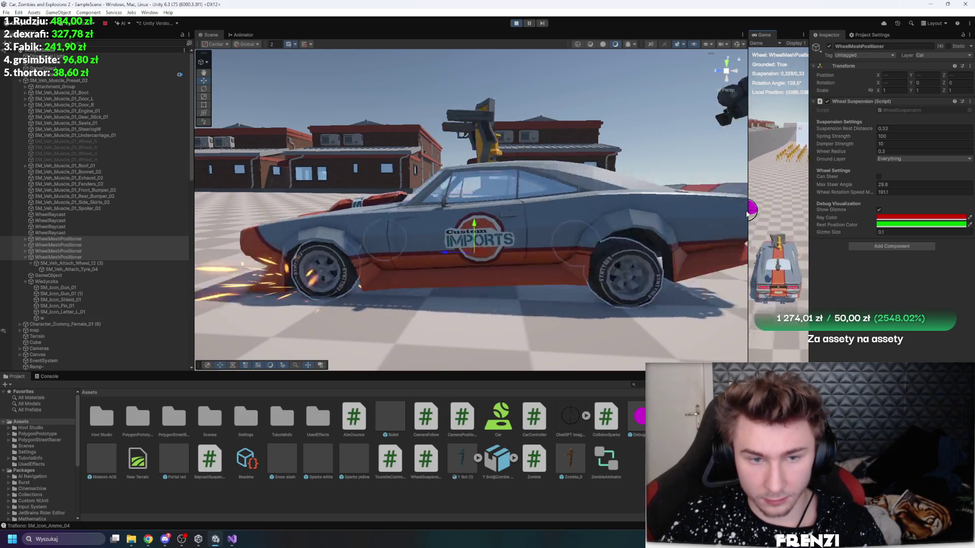
pyautogui.moveTo(747, 214); pyautogui.dragTo(297, 216)
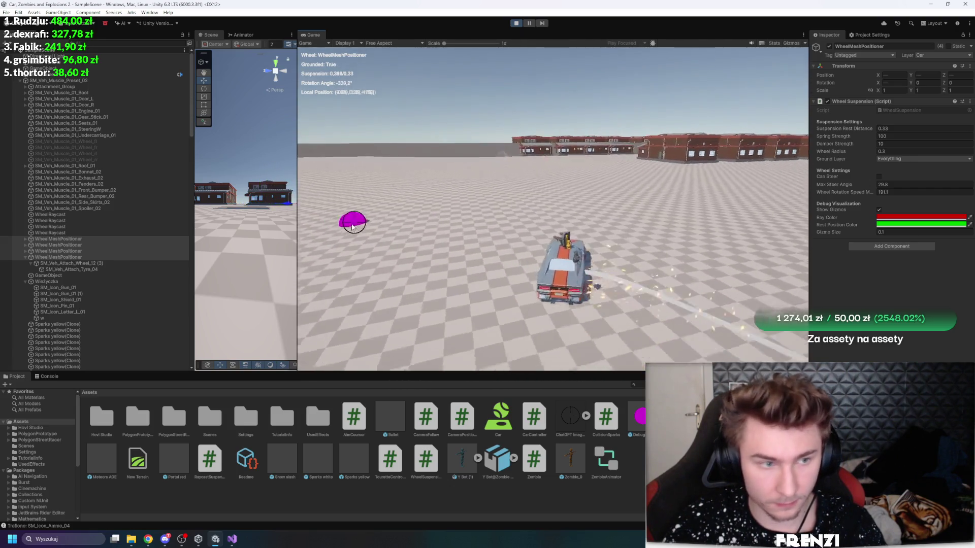
pyautogui.doubleClick(123, 251)
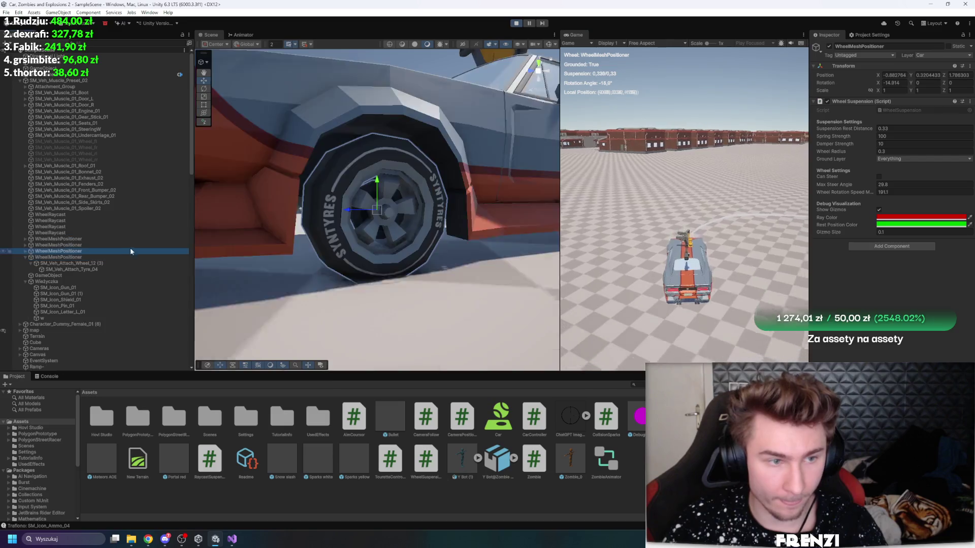
pyautogui.click(681, 213)
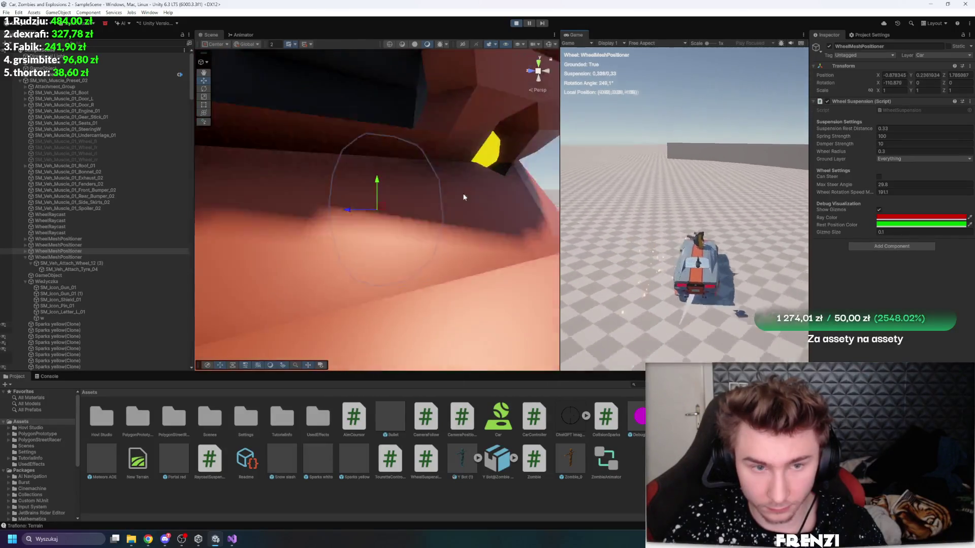
pyautogui.hotkey('shift', 'space')
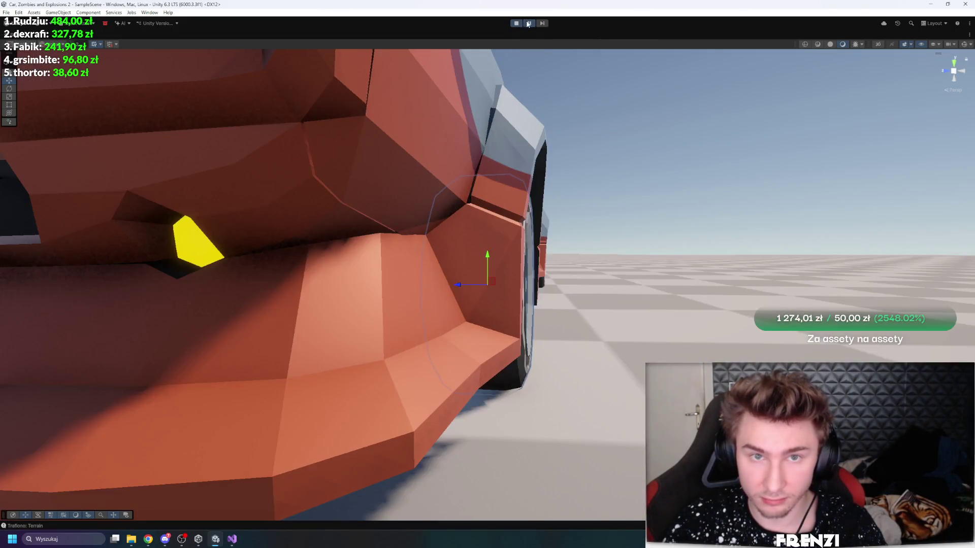
# Step: Maximize the Game view for a test drive, then stop play mode
pyautogui.hotkey('shift', 'space')
pyautogui.hotkey('shift', 'space')
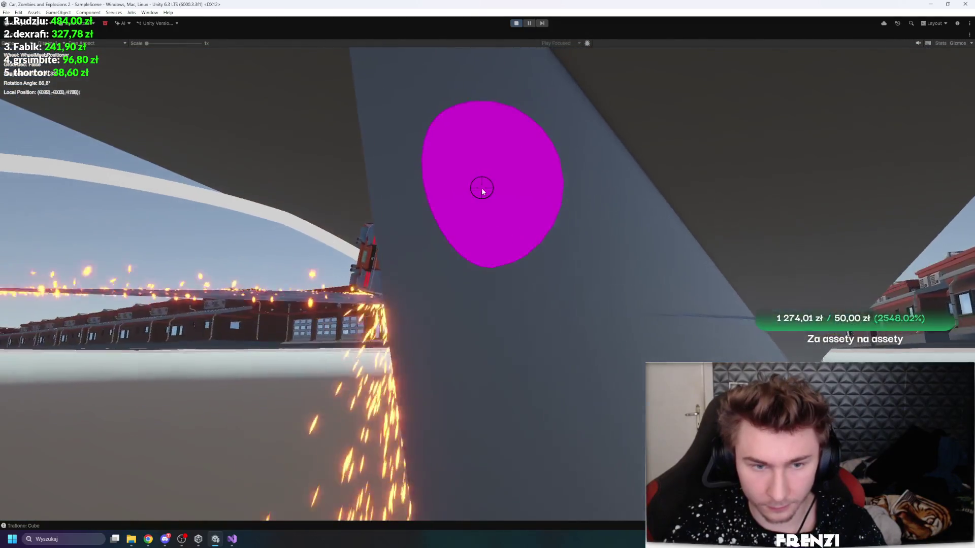
pyautogui.click(516, 24)
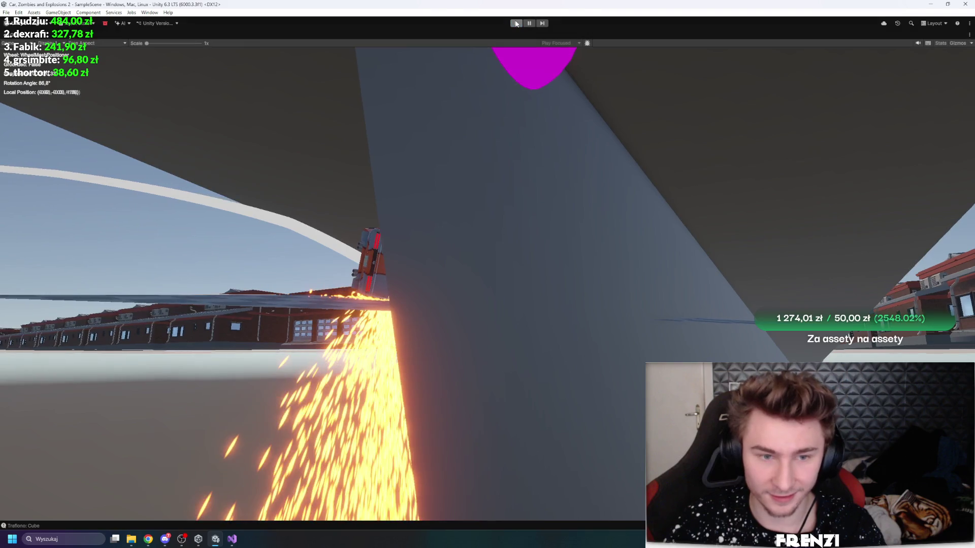
pyautogui.scroll(-10, 551, 172)
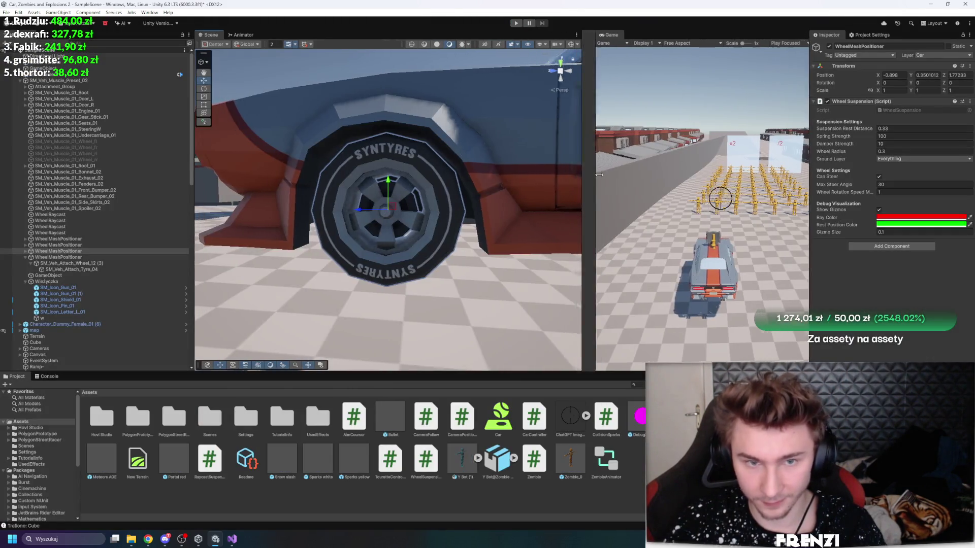
# Step: Remove the Car layer from the wheels' Ground Layer mask
pyautogui.moveTo(552, 173); pyautogui.dragTo(542, 206)
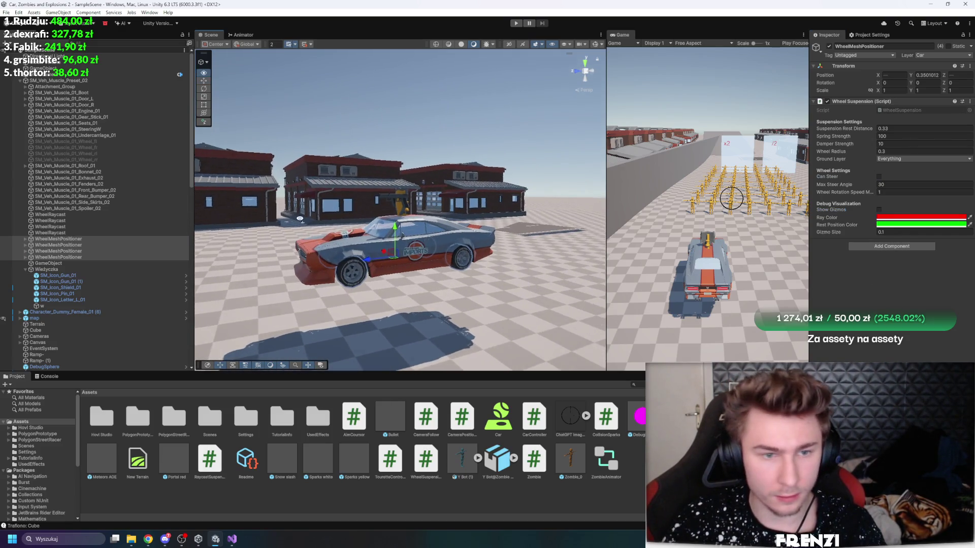
pyautogui.click(906, 159)
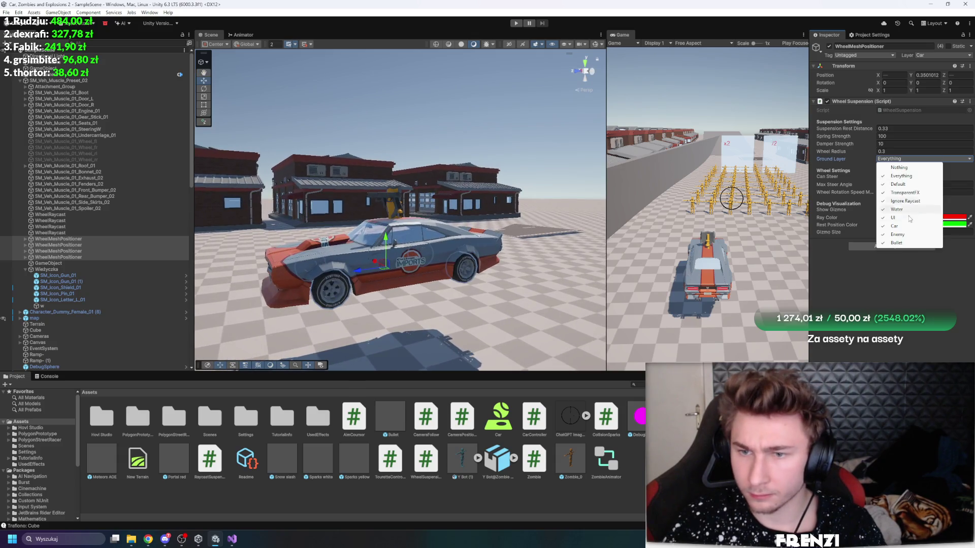
pyautogui.click(898, 161)
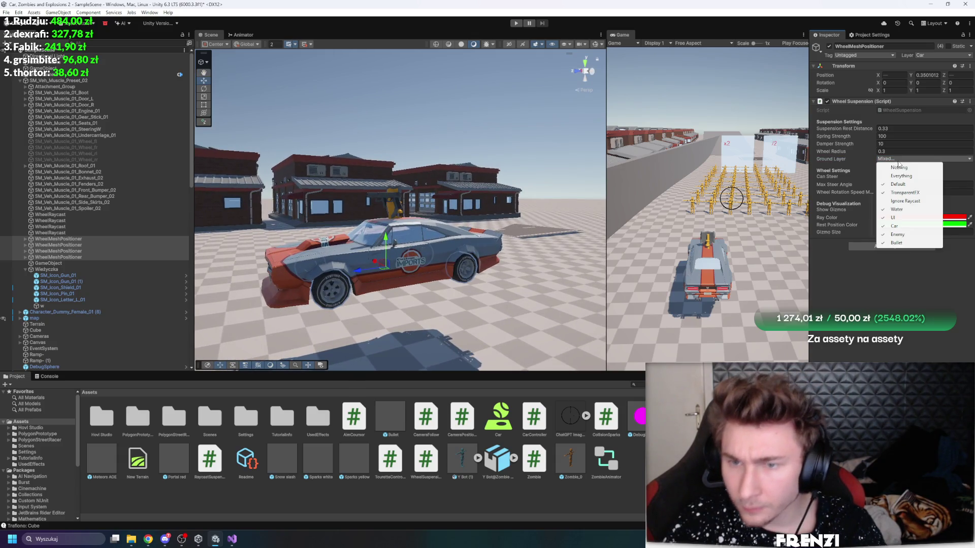
pyautogui.click(907, 227)
pyautogui.click(902, 159)
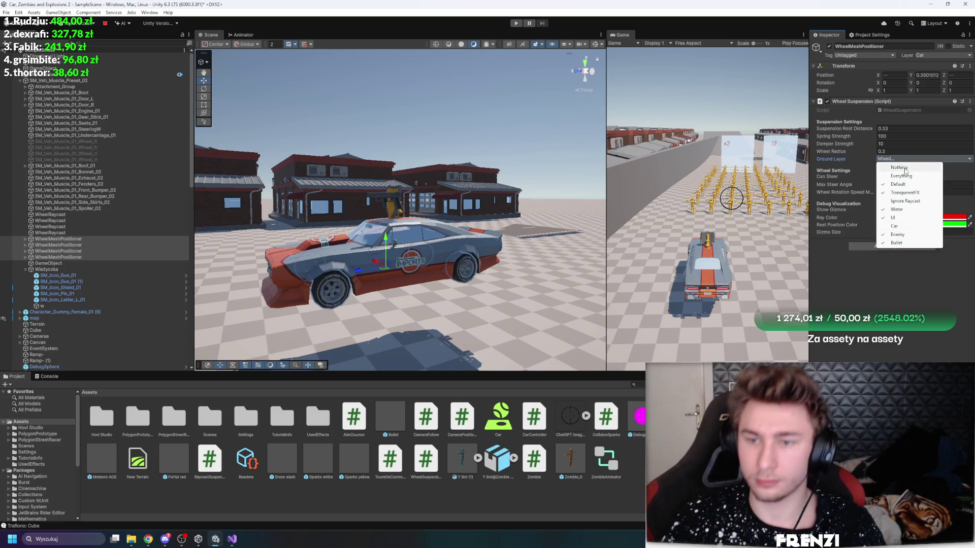
pyautogui.click(898, 277)
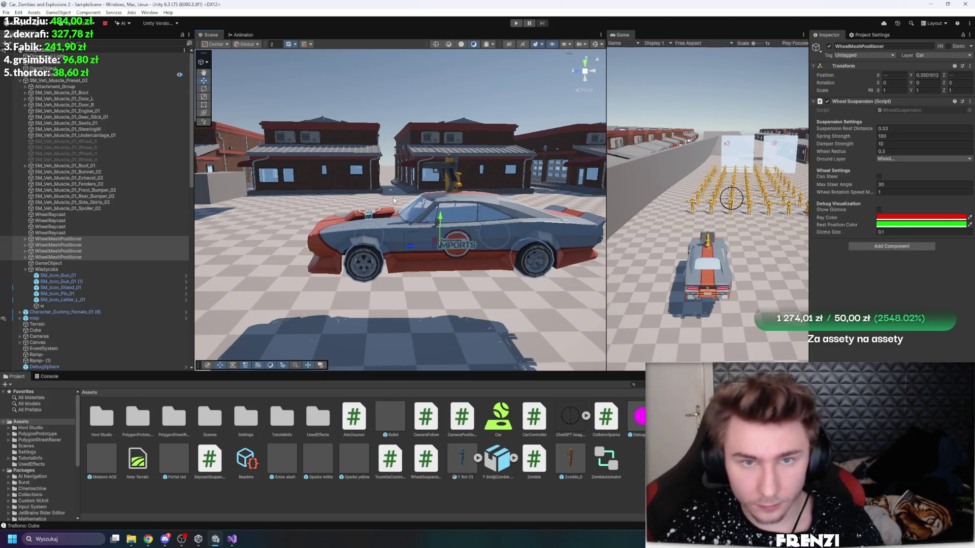
# Step: Frame each WheelMeshPositioner in the scene and start play mode
pyautogui.doubleClick(74, 238)
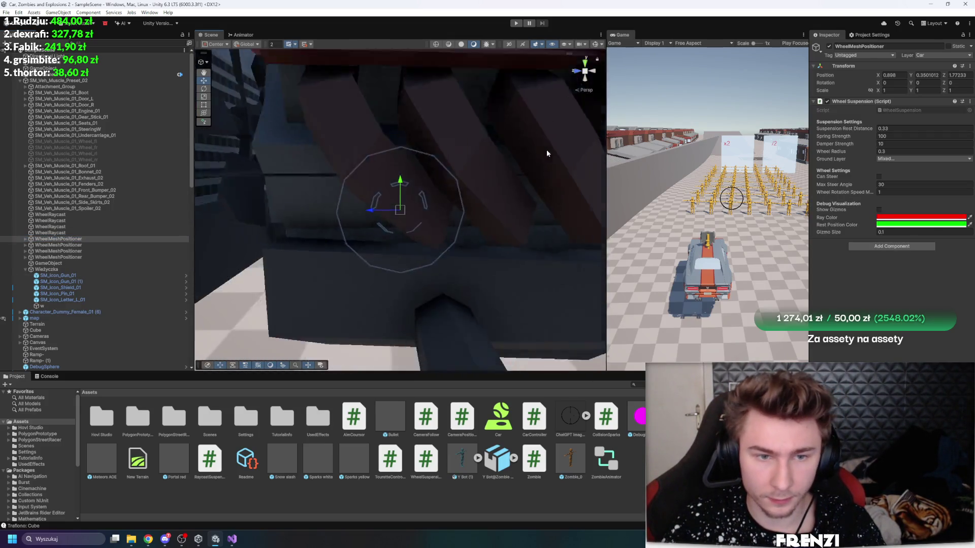
pyautogui.doubleClick(60, 245)
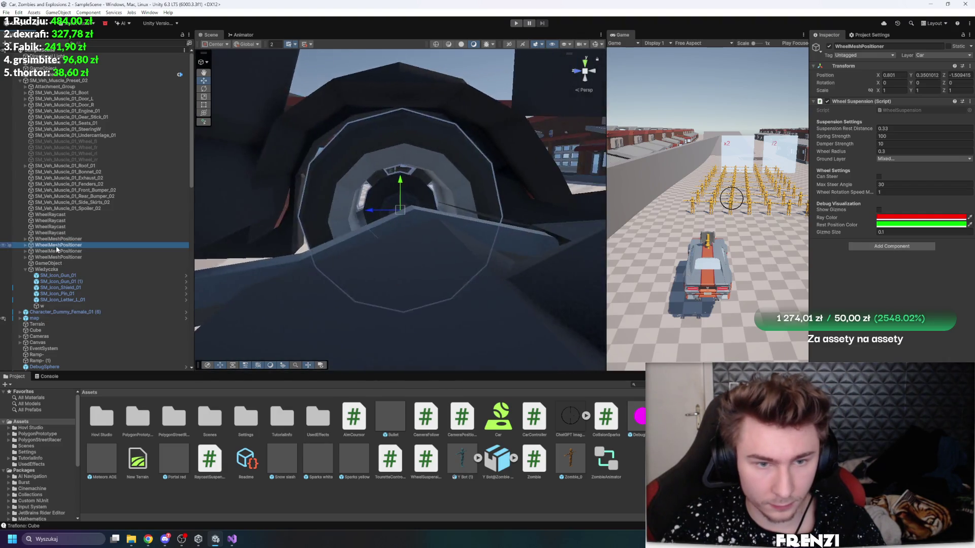
pyautogui.doubleClick(62, 250)
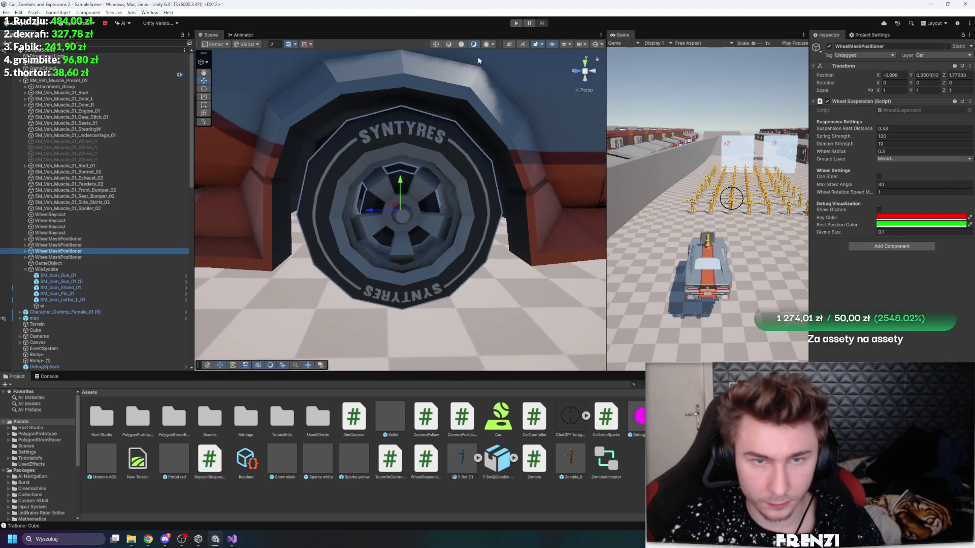
pyautogui.click(520, 23)
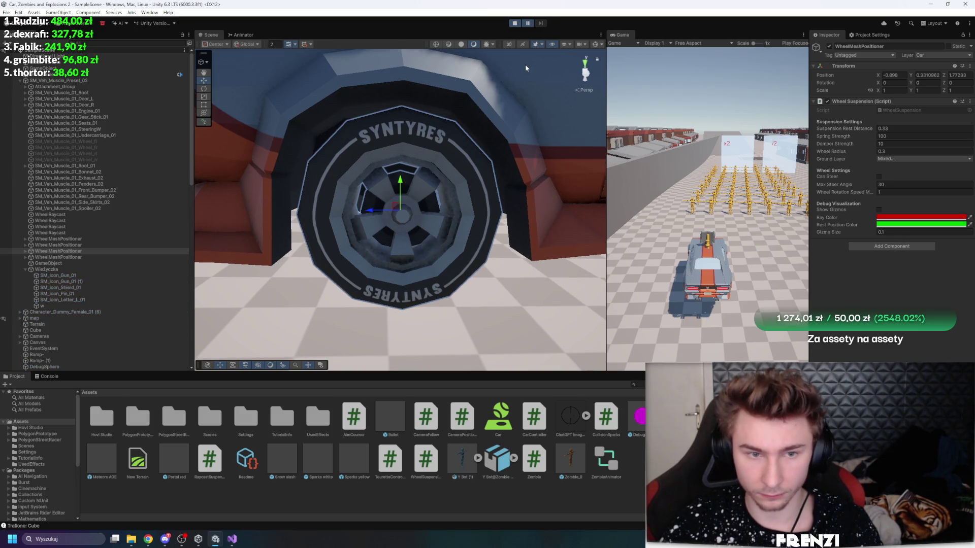
# Step: Raise the wheel rotation speed to 18.6 and restart the game
pyautogui.click(682, 151)
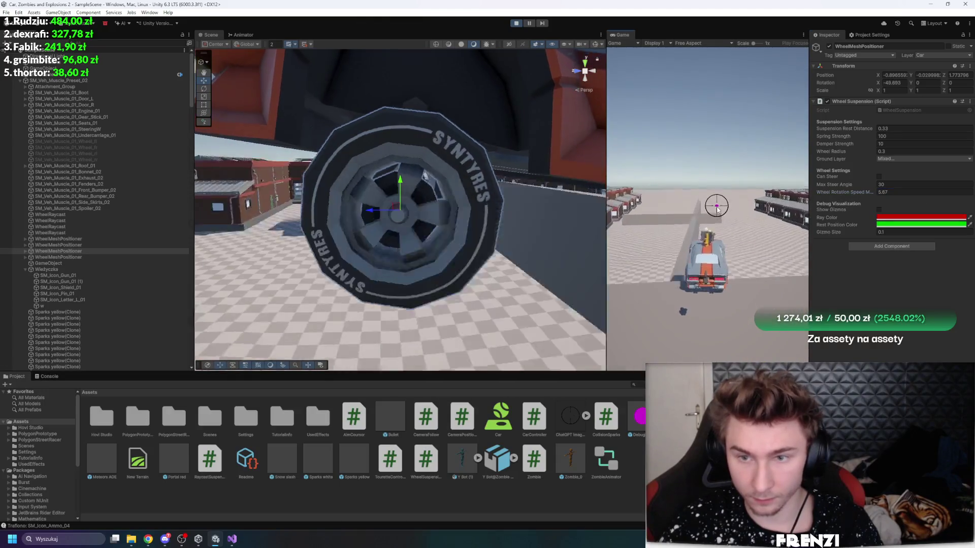
pyautogui.moveTo(833, 192); pyautogui.dragTo(856, 183)
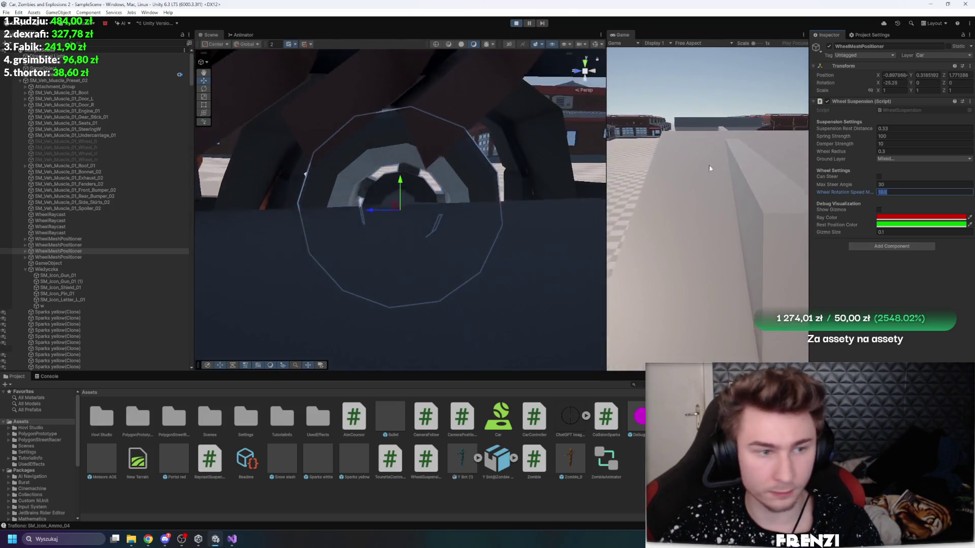
pyautogui.click(516, 23)
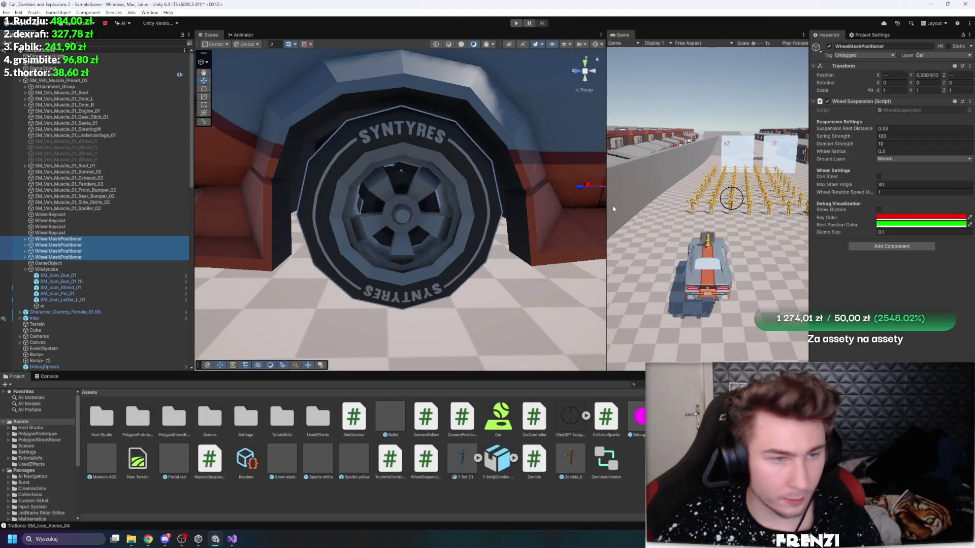
pyautogui.click(516, 23)
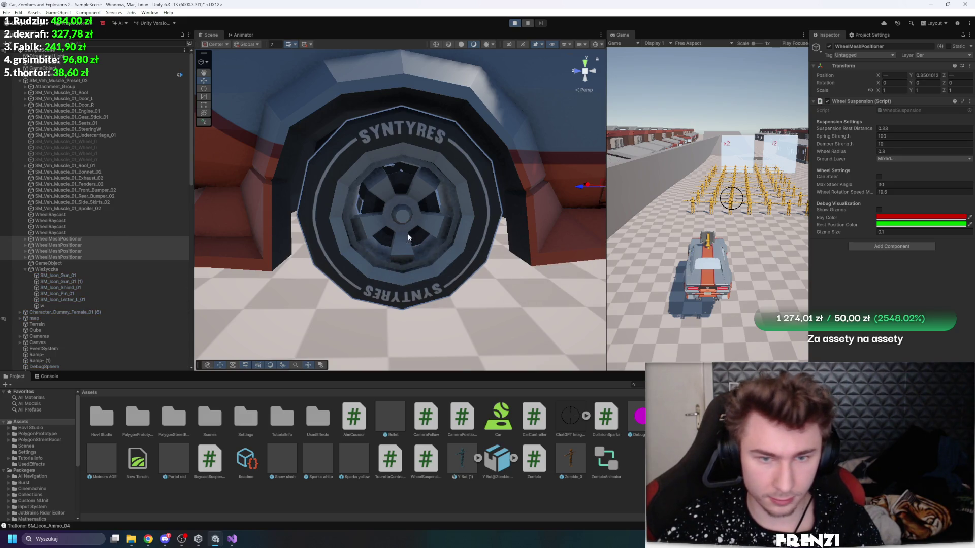
# Step: Select and frame the WheelMeshPositioner wheels, then pause mid-drive
pyautogui.click(75, 239)
pyautogui.doubleClick(75, 257)
pyautogui.scroll(-5, 518, 202)
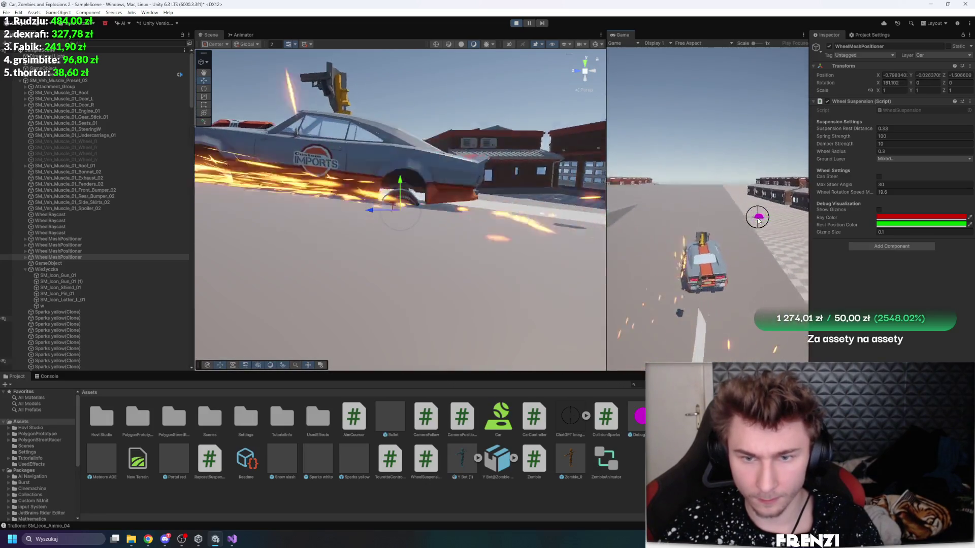
pyautogui.click(543, 23)
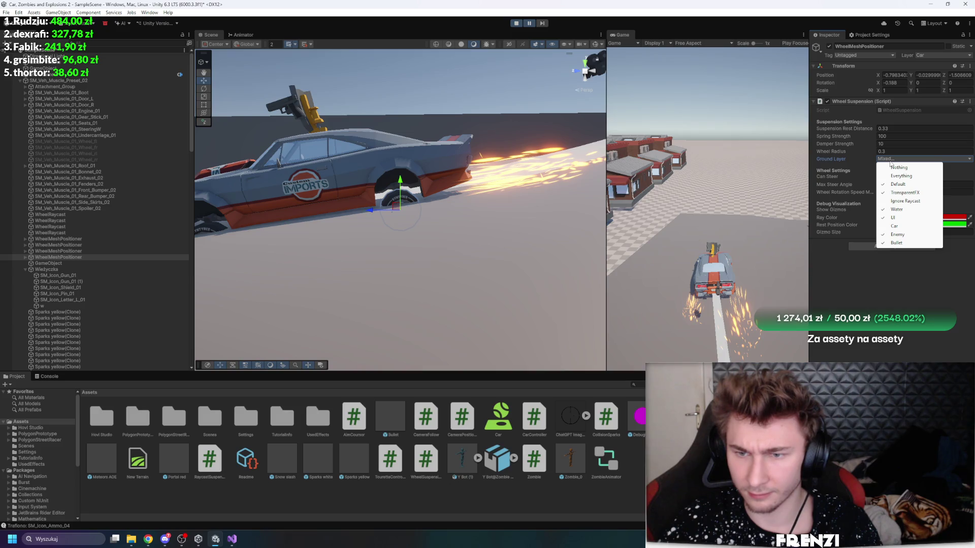
# Step: Move the ramp from Ignore Raycast to the Default layer and widen the Game view
pyautogui.click(496, 253)
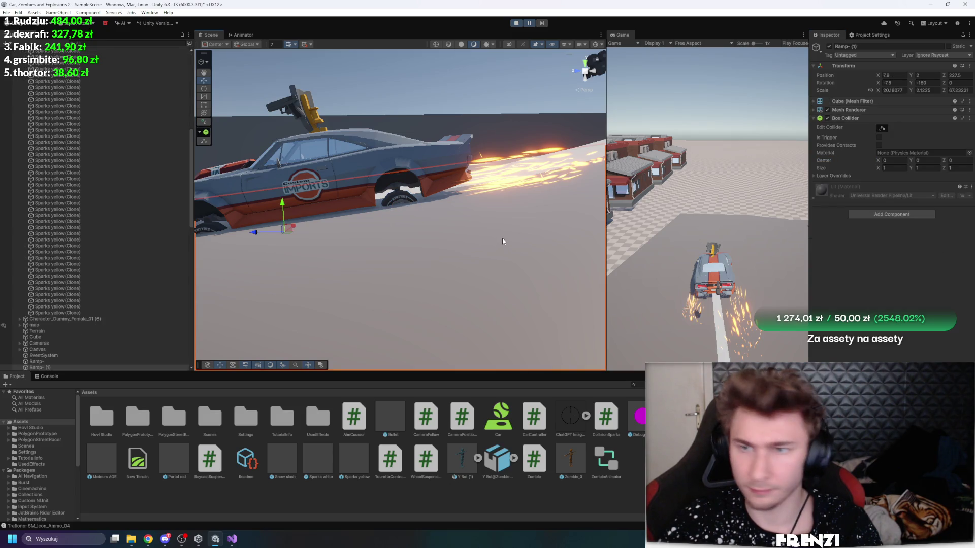
pyautogui.scroll(-5, 503, 241)
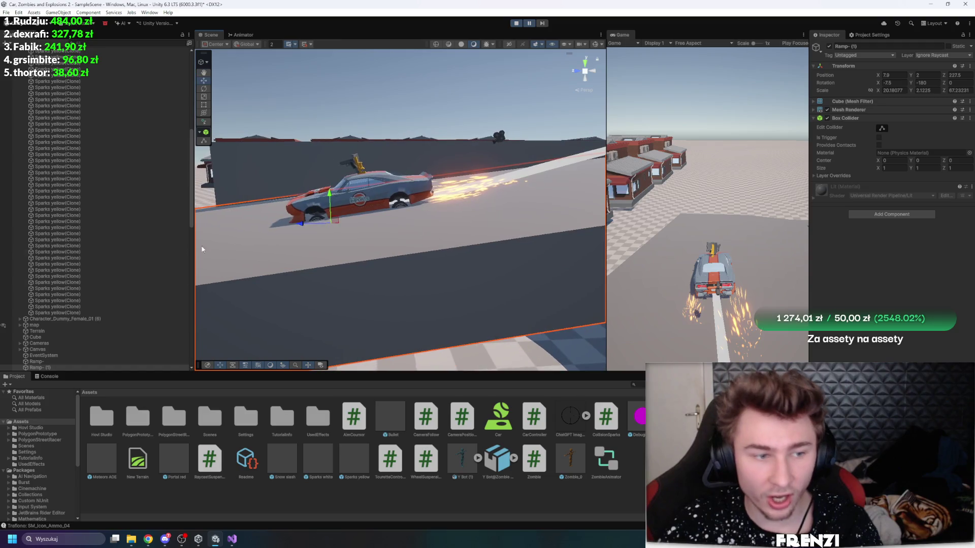
pyautogui.click(942, 55)
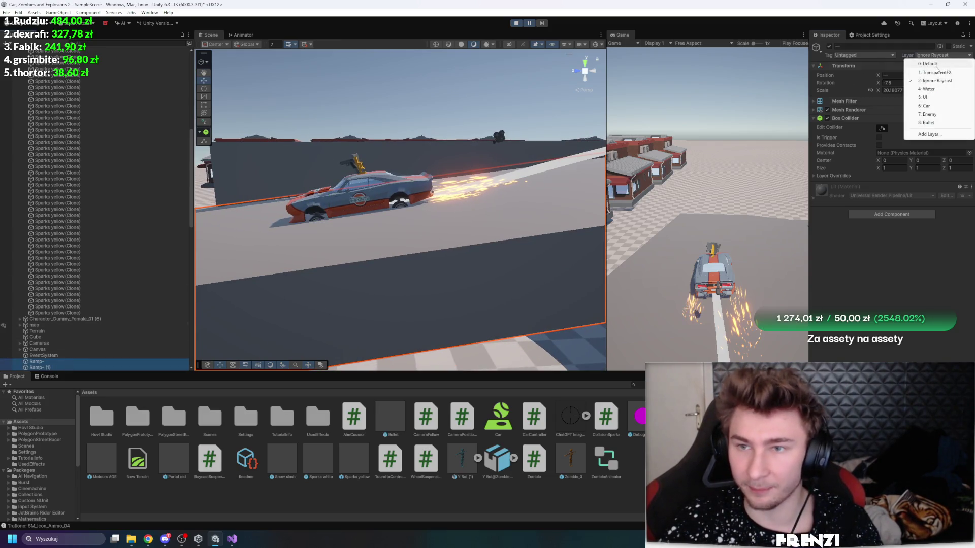
pyautogui.click(936, 63)
pyautogui.scroll(2, 485, 93)
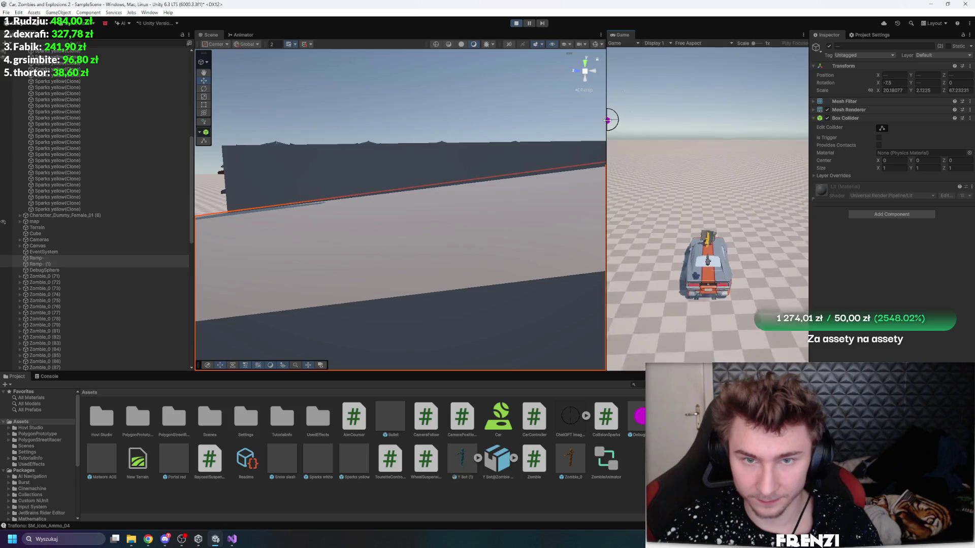
pyautogui.moveTo(606, 147); pyautogui.dragTo(320, 147)
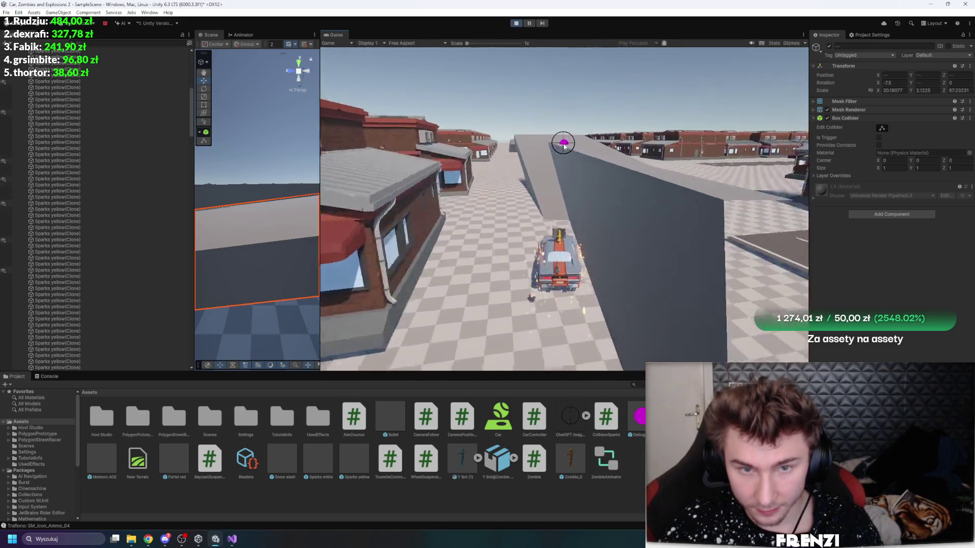
# Step: Pause the game, widen the Scene view again, and select a wheel's WheelMeshPositioner
pyautogui.click(533, 24)
pyautogui.scroll(5, 139, 99)
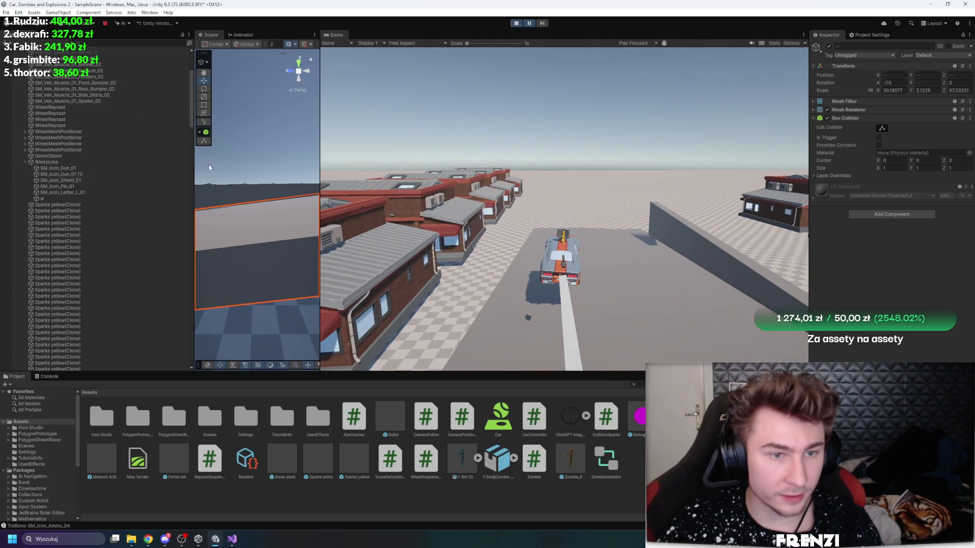
pyautogui.moveTo(318, 158); pyautogui.dragTo(536, 158)
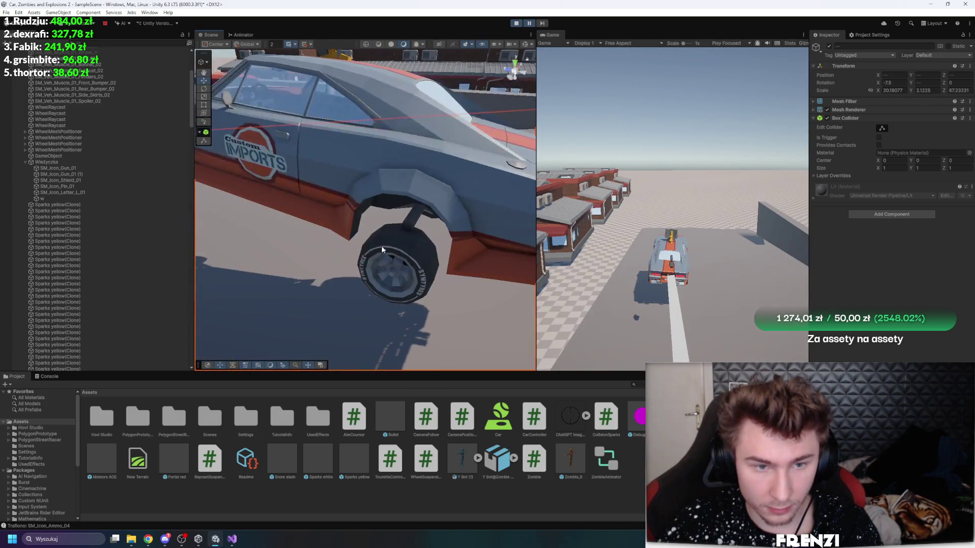
pyautogui.click(386, 243)
pyautogui.click(96, 149)
pyautogui.click(532, 57)
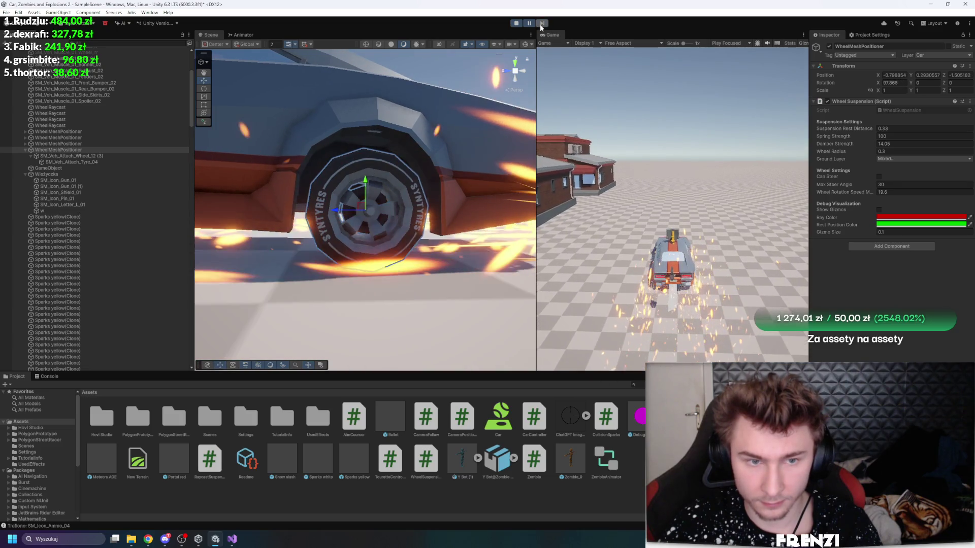
# Step: Frame the selected wheel in the Scene view and bring up Project Settings beside the Inspector
pyautogui.scroll(-5, 344, 134)
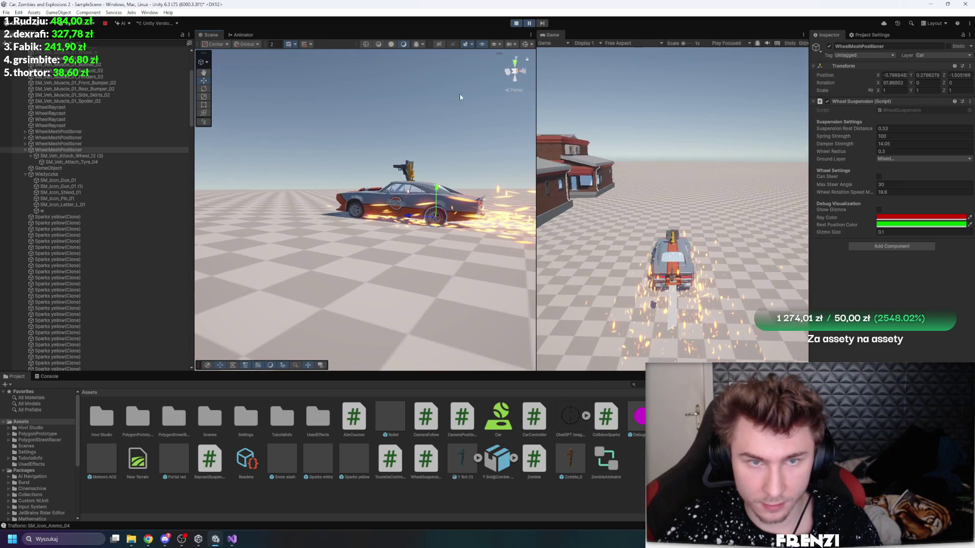
pyautogui.press('f')
pyautogui.scroll(-5, 348, 124)
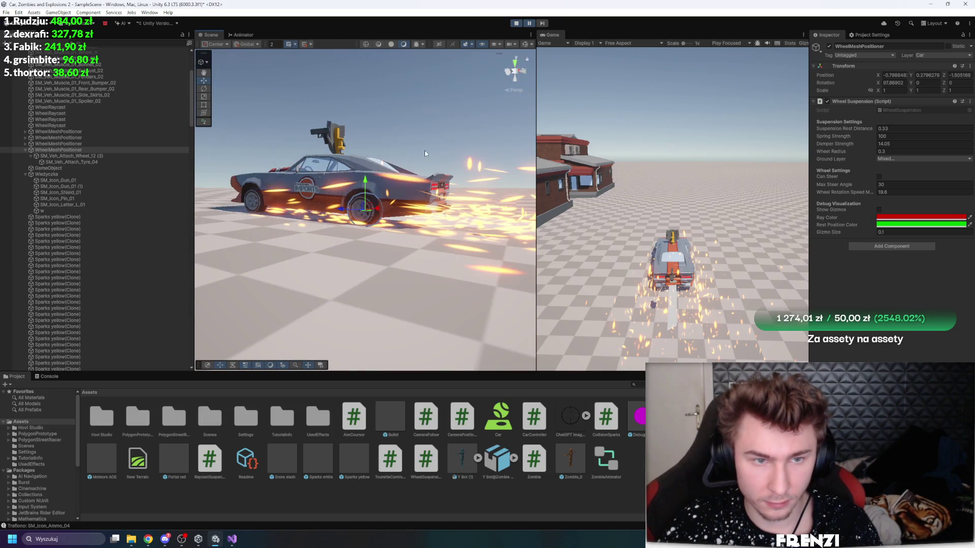
pyautogui.scroll(-3, 469, 113)
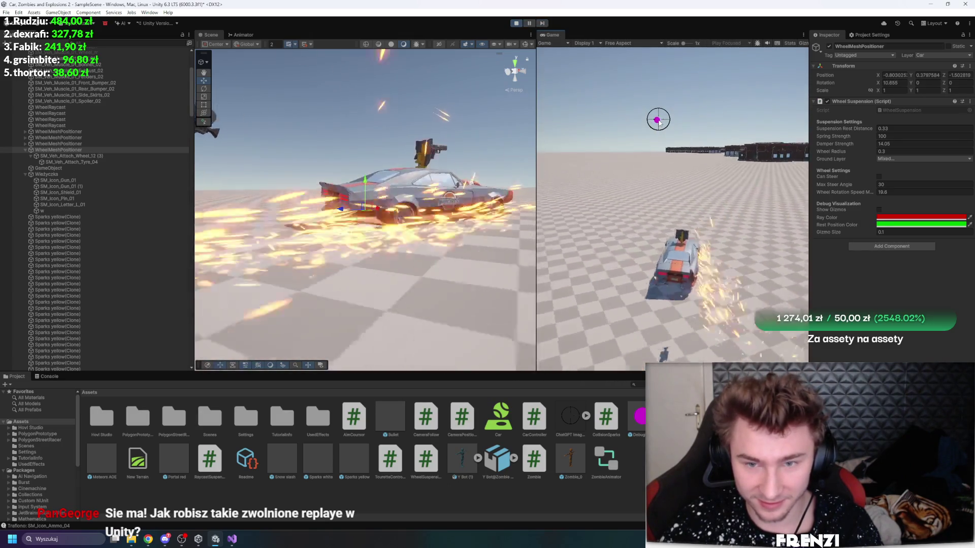
pyautogui.click(866, 37)
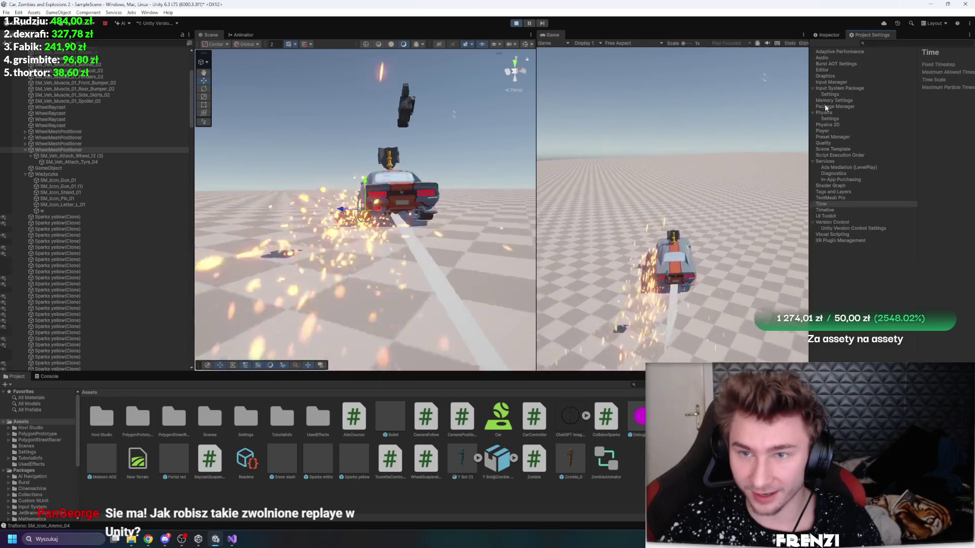
# Step: Open the Time page in Project Settings and widen the settings panel
pyautogui.click(725, 166)
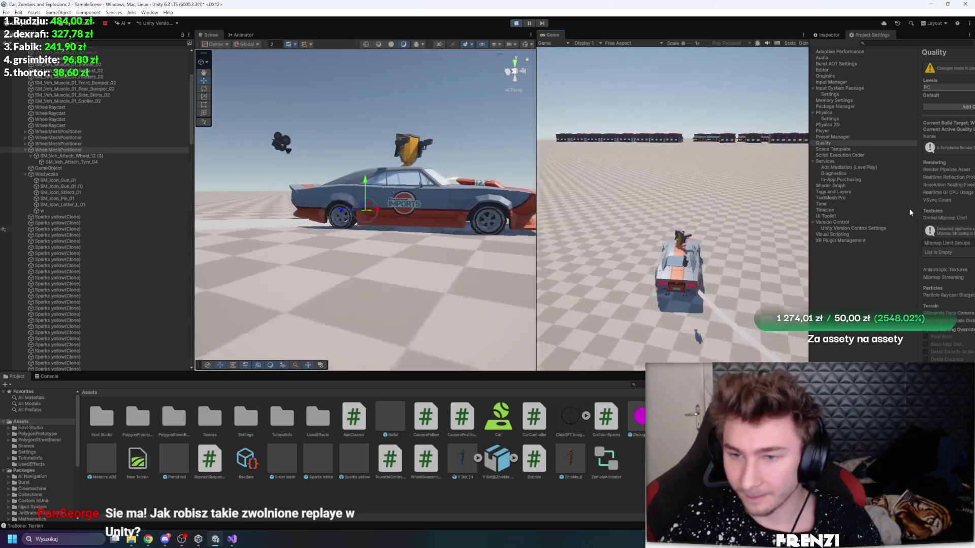
pyautogui.click(827, 209)
pyautogui.click(821, 203)
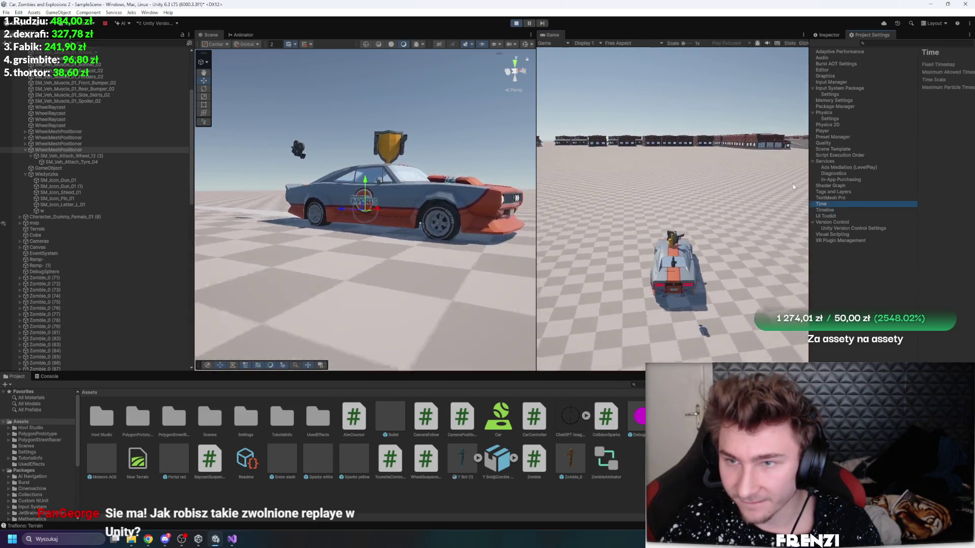
pyautogui.moveTo(810, 188); pyautogui.dragTo(755, 180)
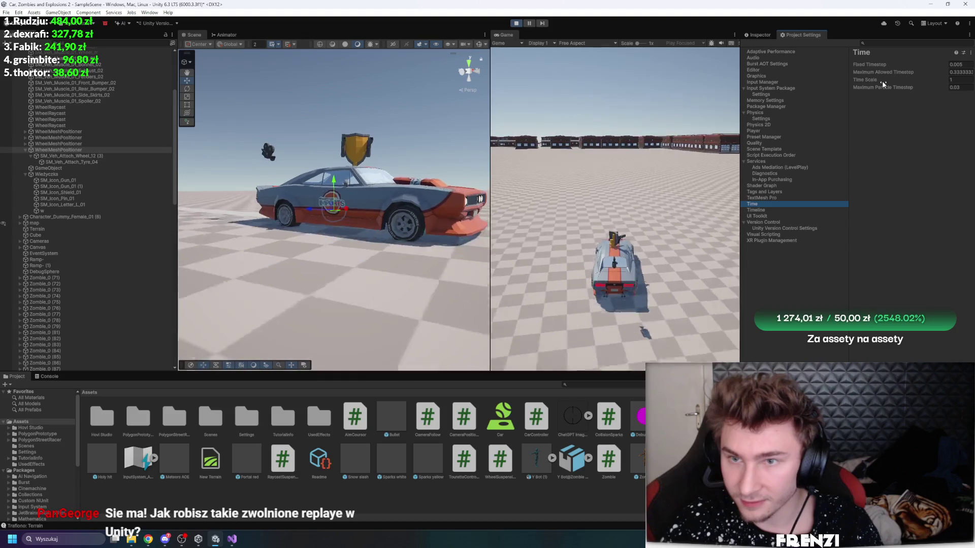
# Step: Drag Time Scale down to 0.04 and maximize the Game view to fill the editor
pyautogui.click(605, 168)
pyautogui.moveTo(932, 80); pyautogui.dragTo(858, 85)
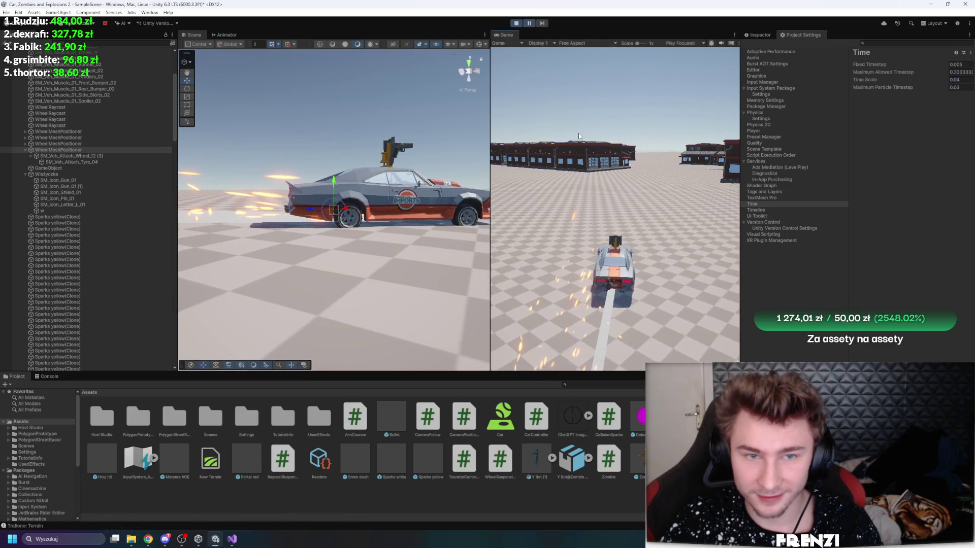
pyautogui.hotkey('shift', 'space')
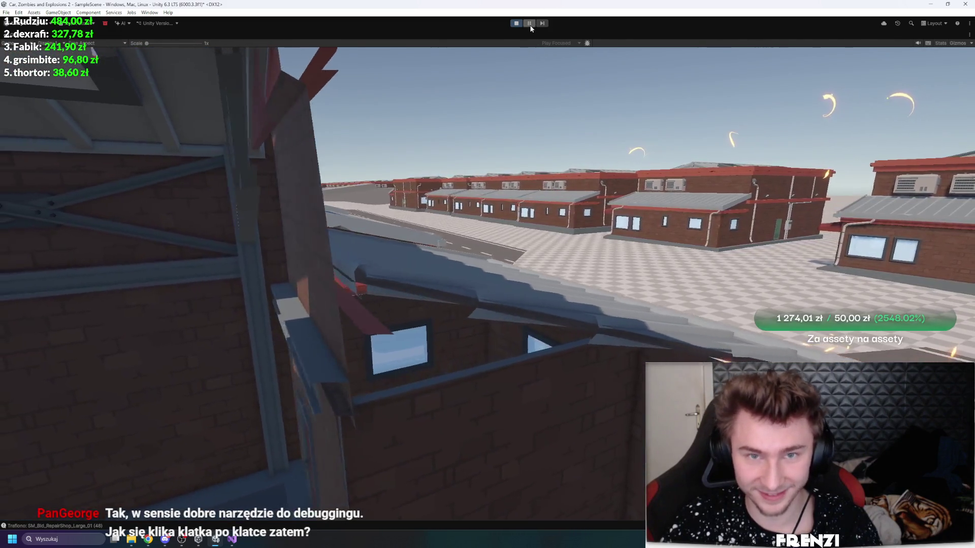
# Step: Pause to restore the full layout, resume the game, and later stop play mode
pyautogui.click(530, 24)
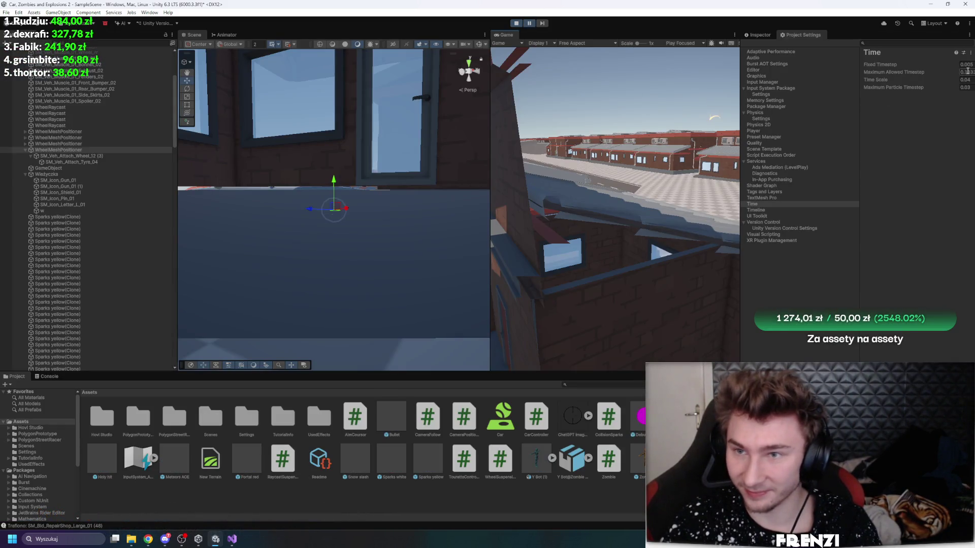
pyautogui.click(529, 24)
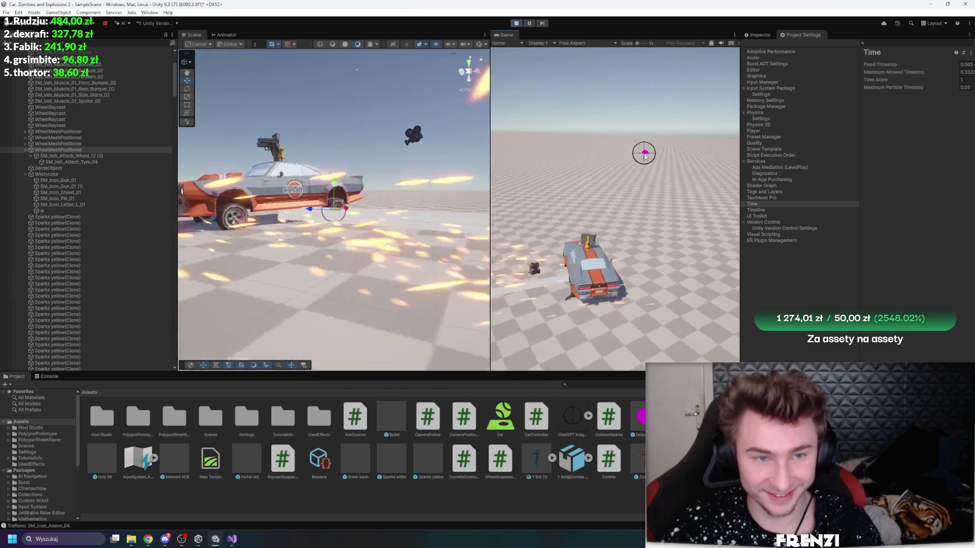
pyautogui.click(515, 23)
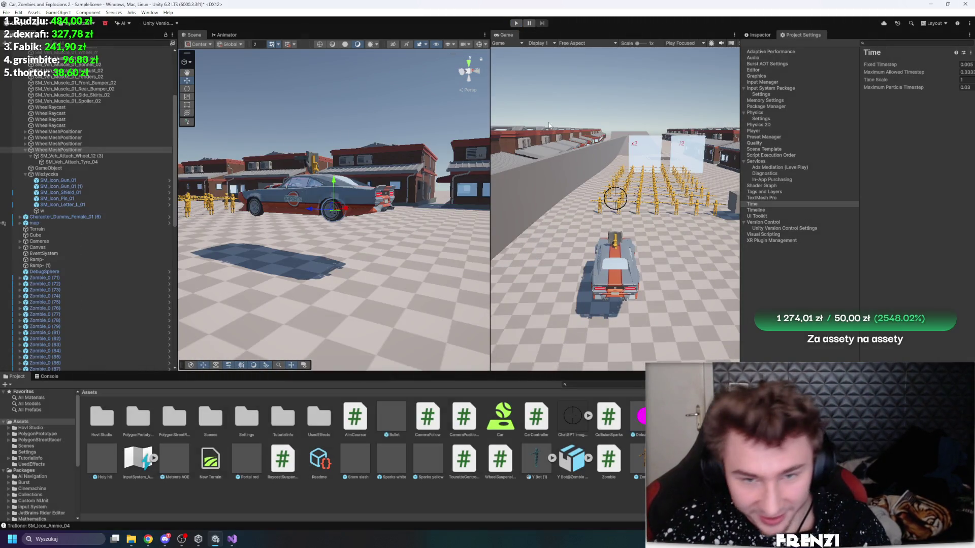
# Step: Widen the Scene view and orbit to an overview of the buildings and zombie rows
pyautogui.moveTo(490, 142); pyautogui.dragTo(561, 142)
pyautogui.scroll(5, 427, 155)
pyautogui.scroll(-5, 427, 155)
pyautogui.moveTo(427, 155); pyautogui.dragTo(203, 162)
pyautogui.scroll(-10, 370, 210)
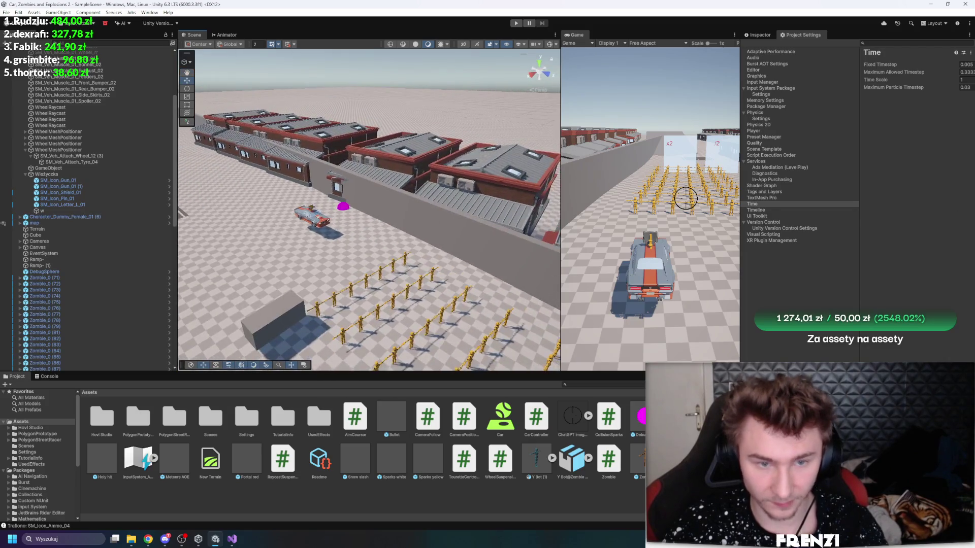
pyautogui.moveTo(487, 253); pyautogui.dragTo(543, 249)
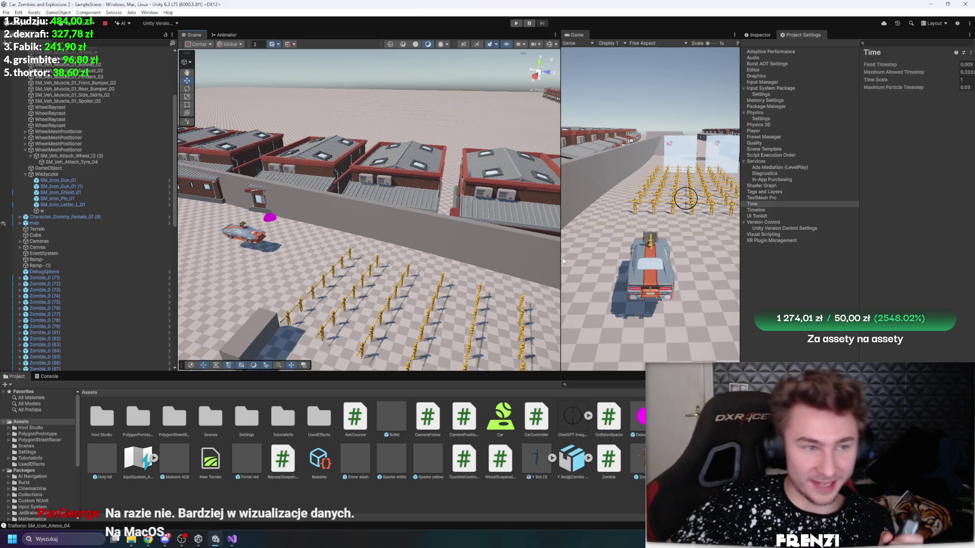
pyautogui.press('XF86AudioLowerVolume')
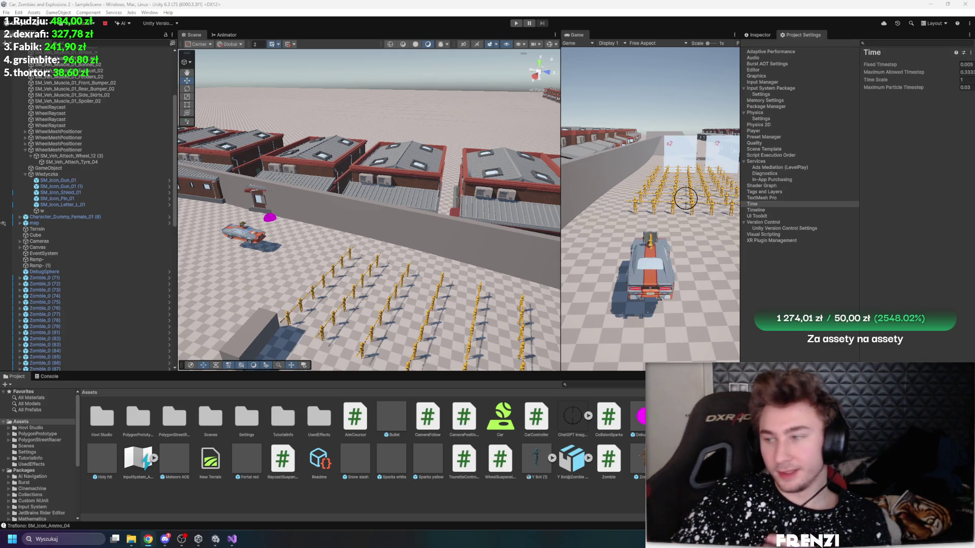
pyautogui.click(820, 302)
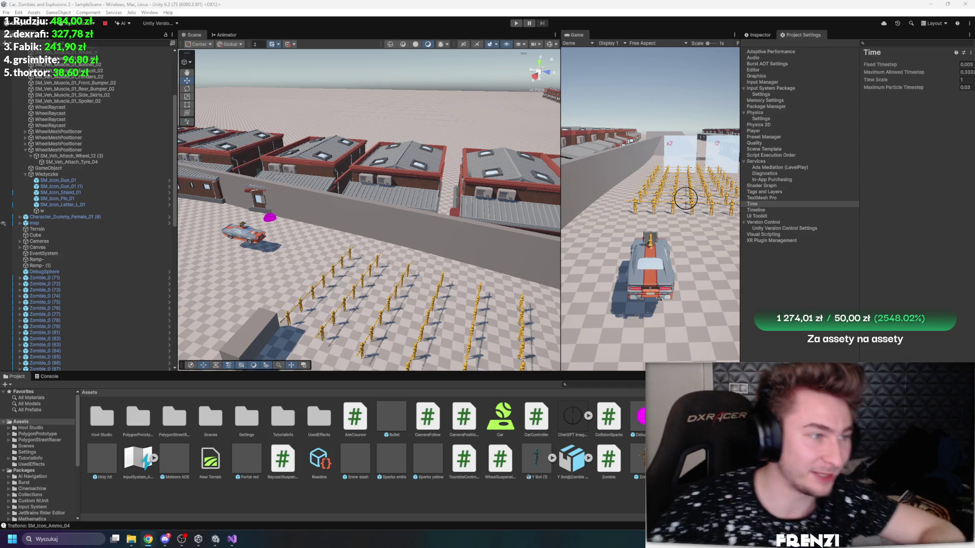
pyautogui.moveTo(376, 193); pyautogui.dragTo(416, 154)
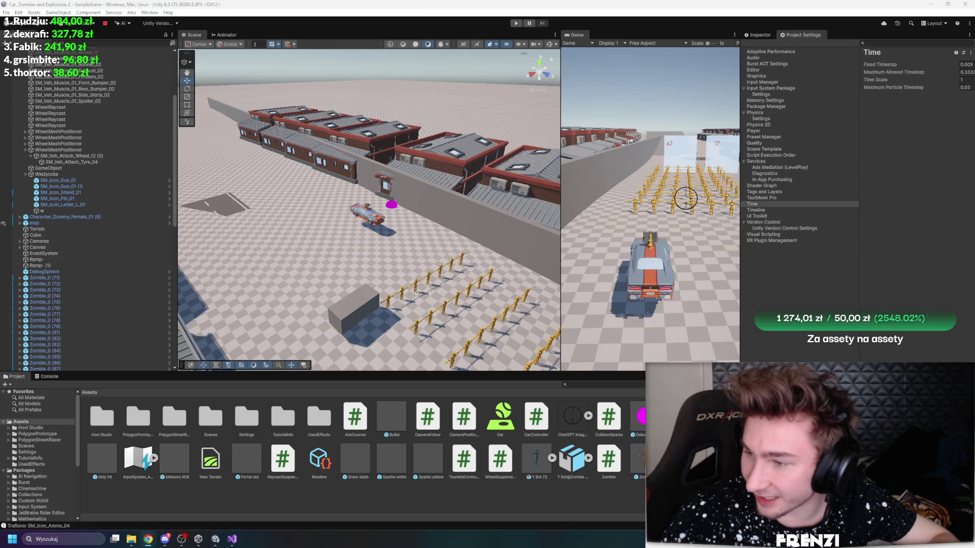
pyautogui.hotkey('alt', 'Tab')
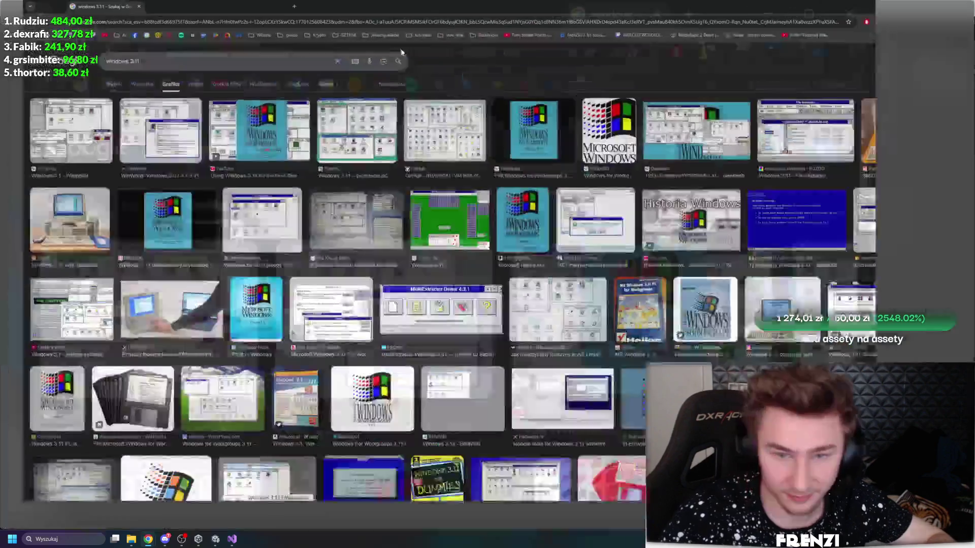
# Step: Preview two 'windows 3.11' image results, close the search tab, and select Terrain in Unity
pyautogui.click(479, 139)
pyautogui.click(479, 138)
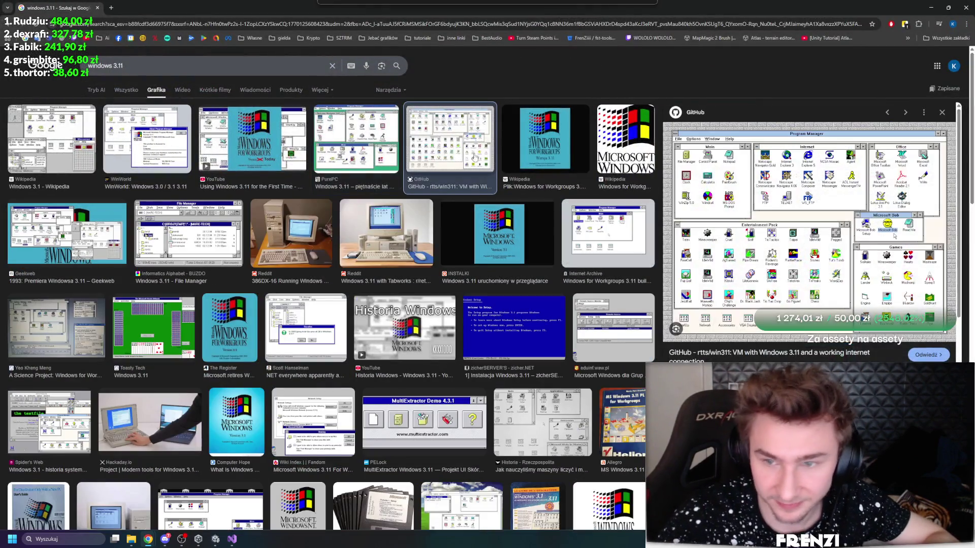
pyautogui.click(98, 8)
pyautogui.click(262, 258)
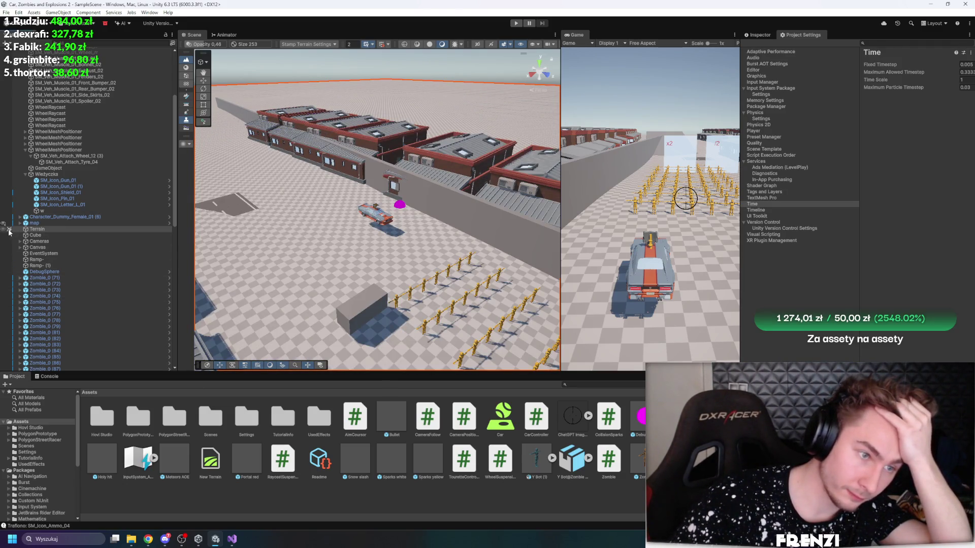
# Step: Stop terrain editing, lower the view, and select and zoom to the front and rear bumpers
pyautogui.rightClick(273, 245)
pyautogui.click(273, 244)
pyautogui.moveTo(285, 233)
pyautogui.mouseDown()
pyautogui.moveTo(334, 170)
pyautogui.moveTo(342, 203)
pyautogui.moveTo(349, 196)
pyautogui.moveTo(323, 229)
pyautogui.moveTo(924, 198)
pyautogui.moveTo(539, 196)
pyautogui.moveTo(593, 188)
pyautogui.mouseUp()
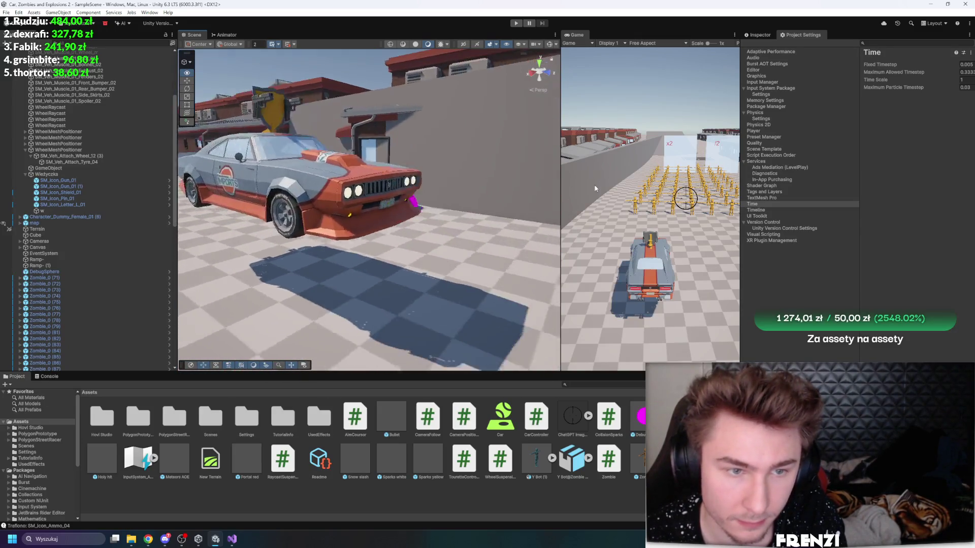
pyautogui.click(419, 225)
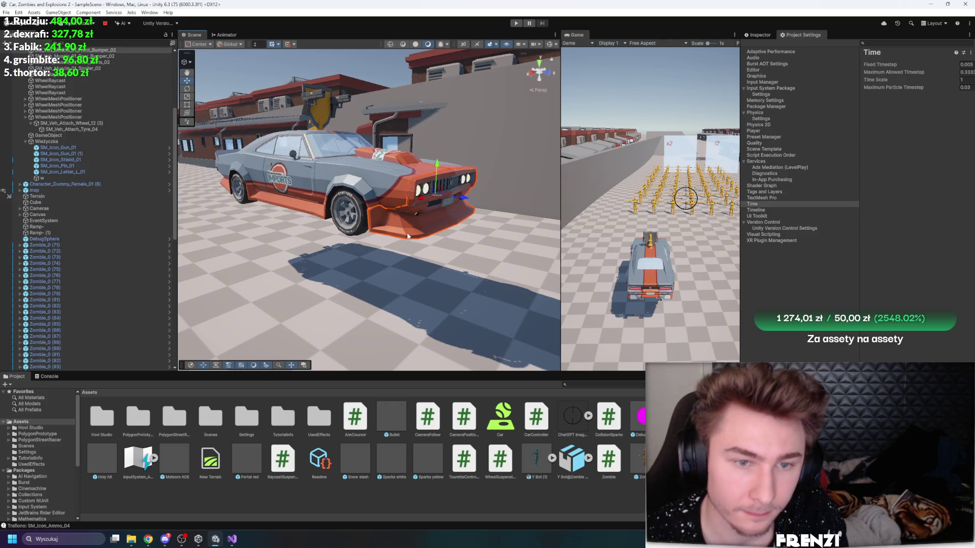
pyautogui.scroll(5, 114, 123)
pyautogui.click(115, 197)
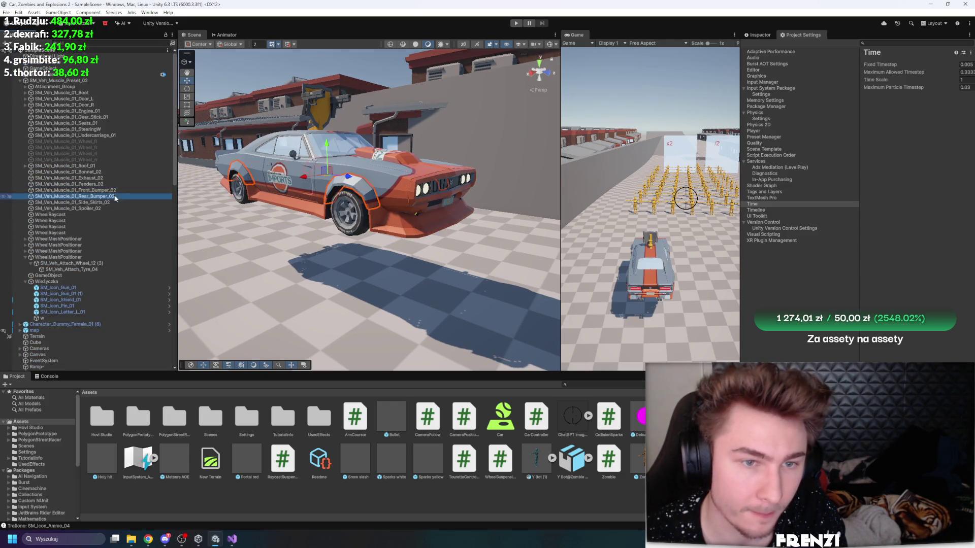
pyautogui.doubleClick(115, 197)
# Step: Select the side skirts and front bumper, orbit to the car's front-right, and select the preset root
pyautogui.click(286, 219)
pyautogui.click(312, 225)
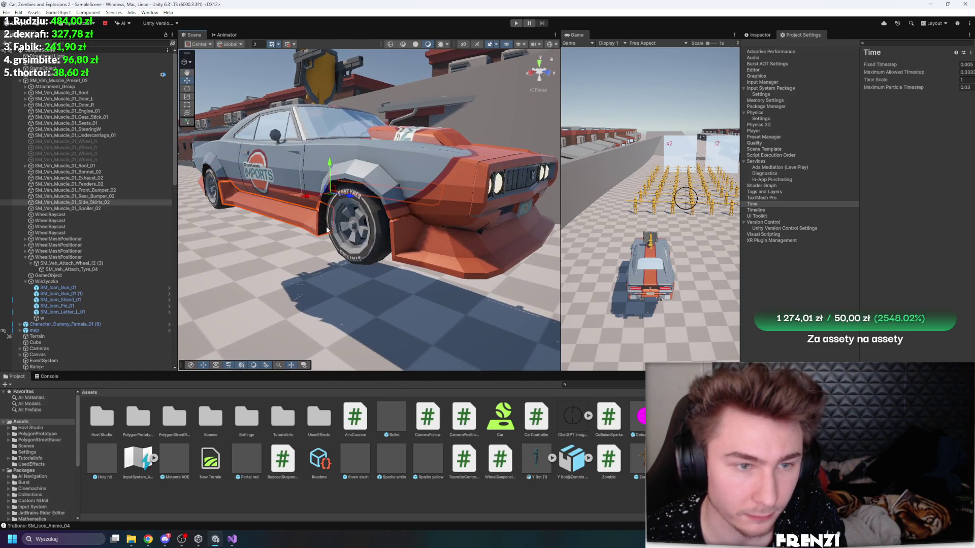
pyautogui.click(437, 244)
pyautogui.moveTo(437, 244); pyautogui.dragTo(220, 222)
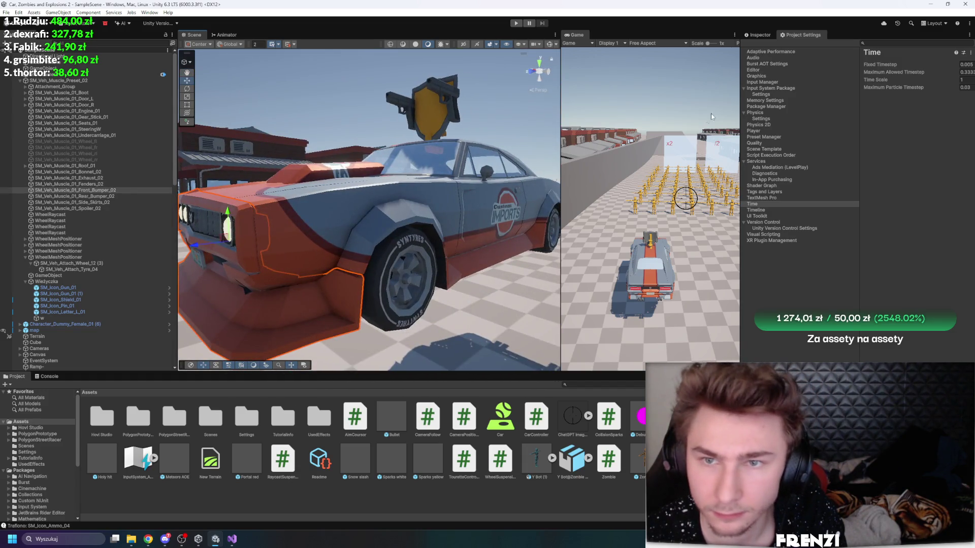
pyautogui.click(756, 36)
pyautogui.click(486, 203)
# Step: Orbit to the car's side, reselect skirts, bumpers and root, then switch to Visual Studio
pyautogui.moveTo(378, 224)
pyautogui.mouseDown()
pyautogui.moveTo(333, 233)
pyautogui.moveTo(428, 220)
pyautogui.moveTo(223, 219)
pyautogui.moveTo(409, 226)
pyautogui.moveTo(406, 246)
pyautogui.moveTo(325, 236)
pyautogui.mouseUp()
pyautogui.click(370, 252)
pyautogui.click(361, 220)
pyautogui.click(411, 217)
pyautogui.click(318, 235)
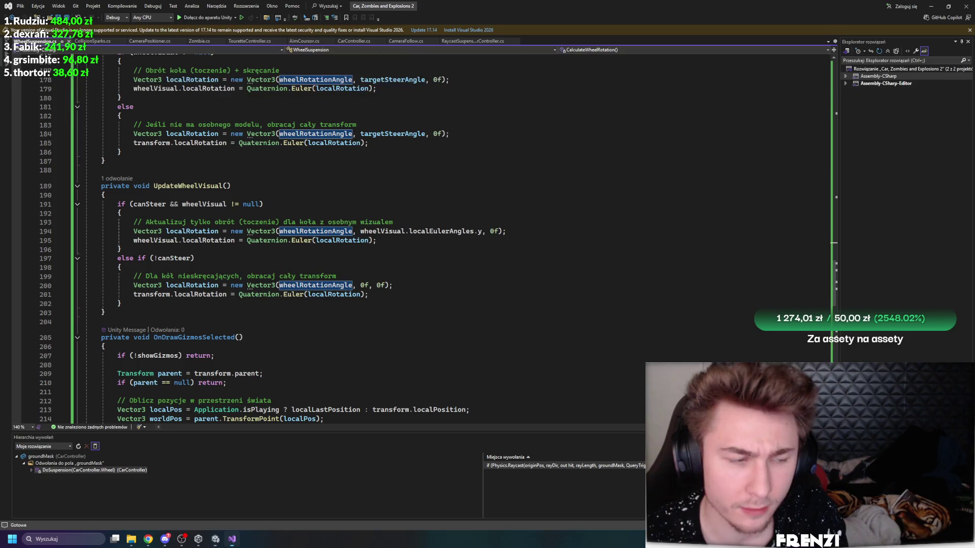
pyautogui.click(232, 539)
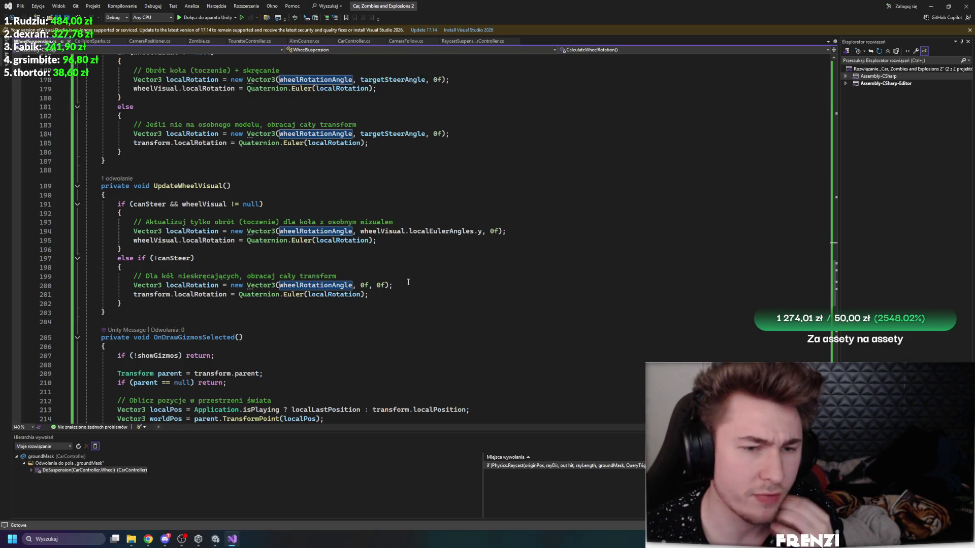
# Step: Open the CollisionSparks script and inspect its loop over collision contacts
pyautogui.scroll(7, 312, 222)
pyautogui.scroll(-16, 180, 101)
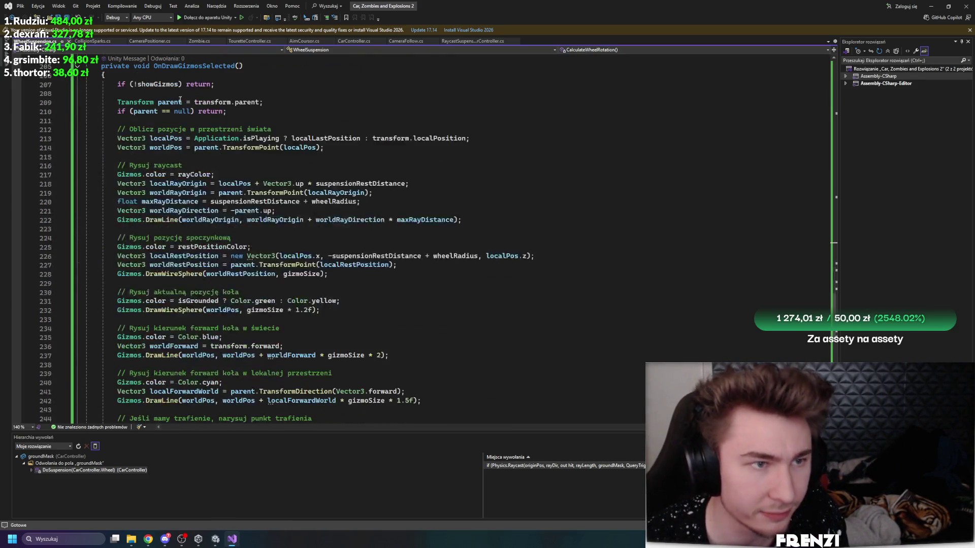
pyautogui.click(92, 40)
pyautogui.scroll(-1, 259, 241)
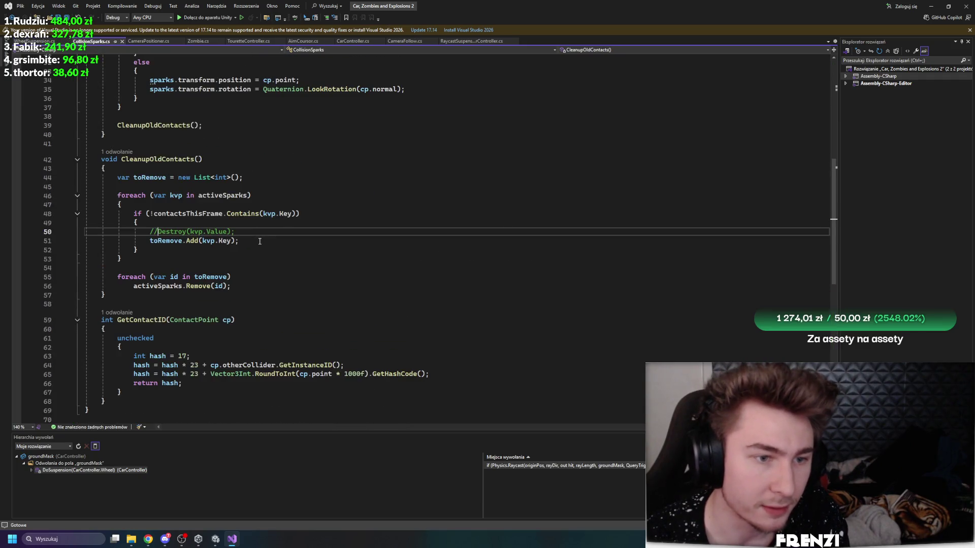
pyautogui.scroll(9, 149, 165)
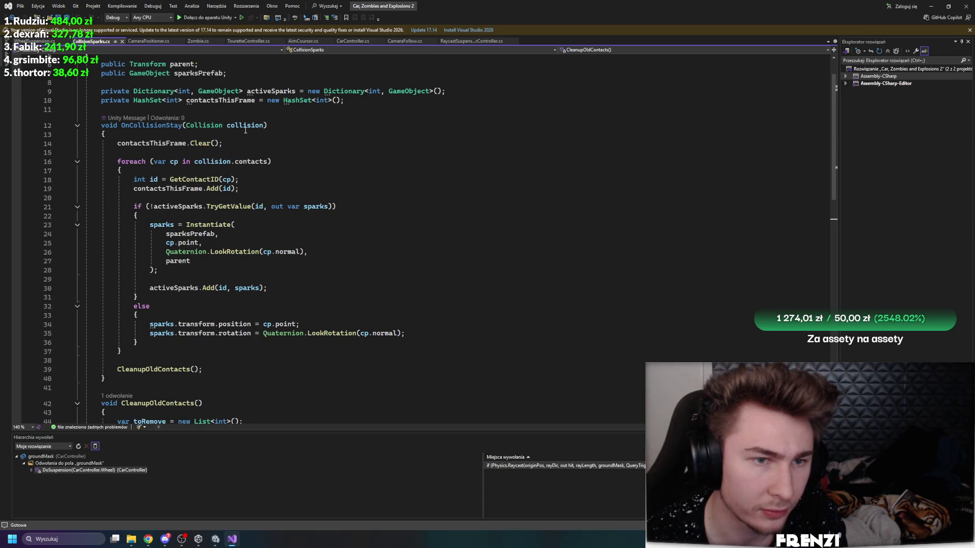
pyautogui.click(242, 165)
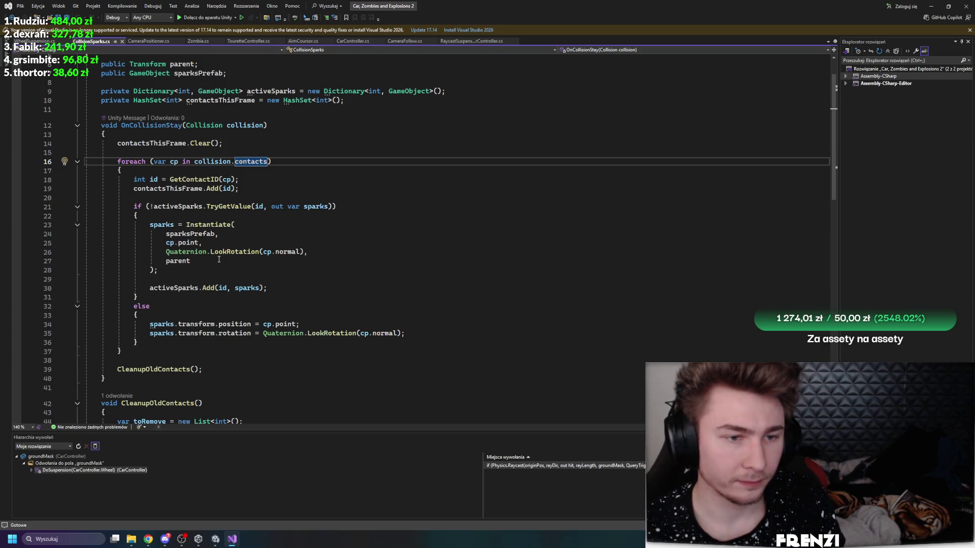
# Step: Add a blank line after line 14, then remove it, leaving the code unchanged
pyautogui.click(178, 299)
pyautogui.click(255, 144)
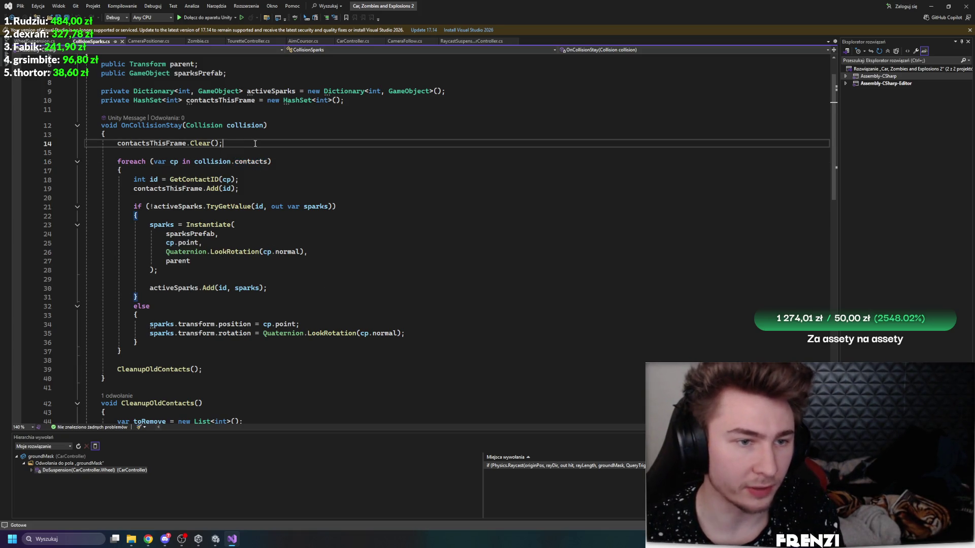
pyautogui.scroll(2, 450, 195)
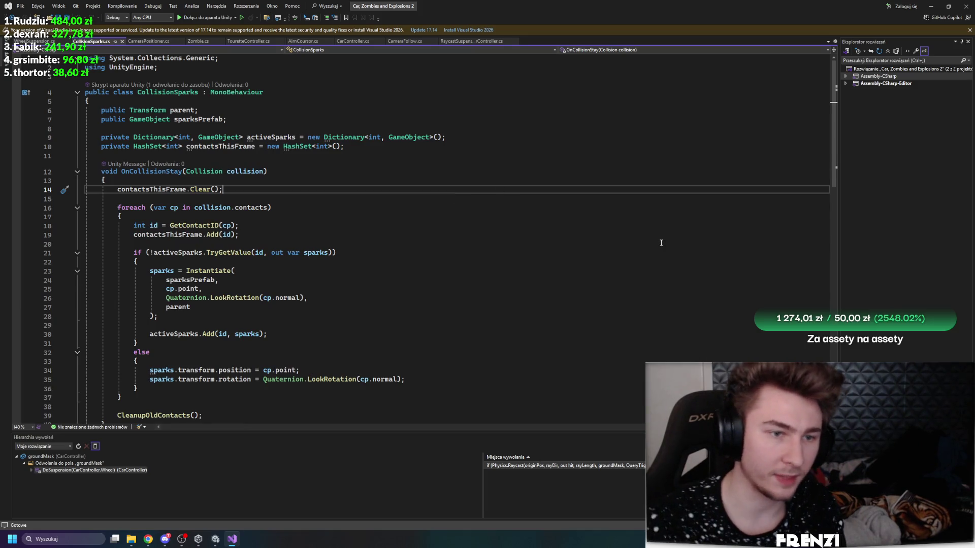
pyautogui.press('Return')
pyautogui.press('BackSpace')
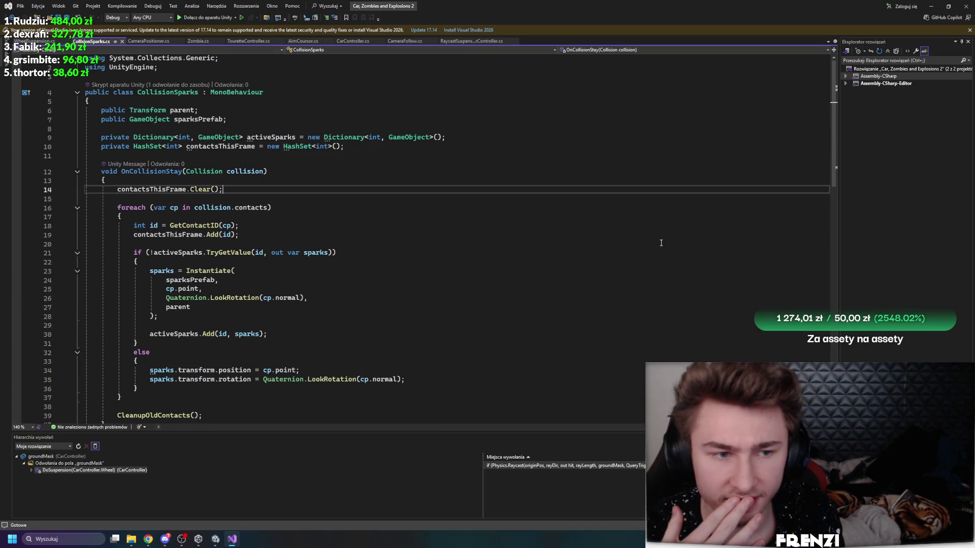
pyautogui.scroll(-7, 307, 202)
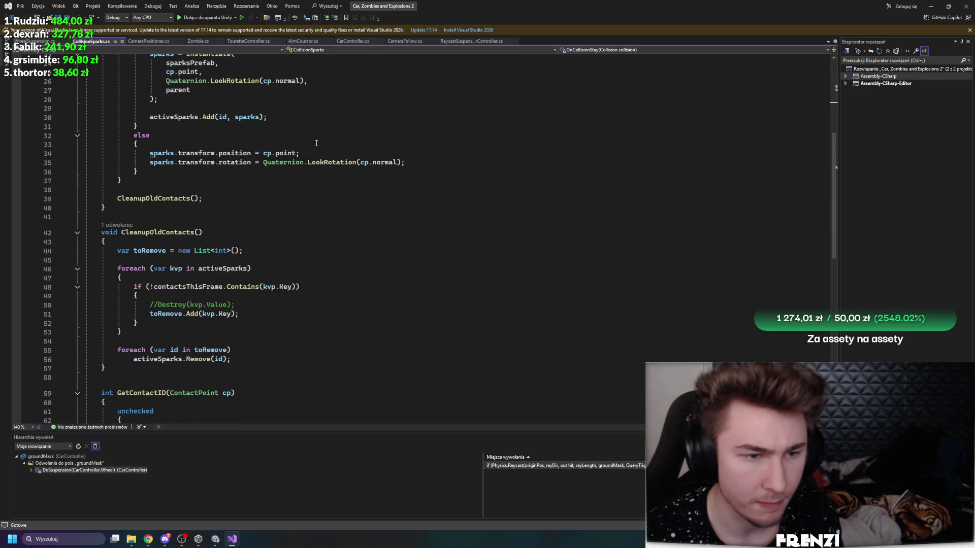
pyautogui.scroll(-8, 317, 143)
pyautogui.scroll(15, 436, 280)
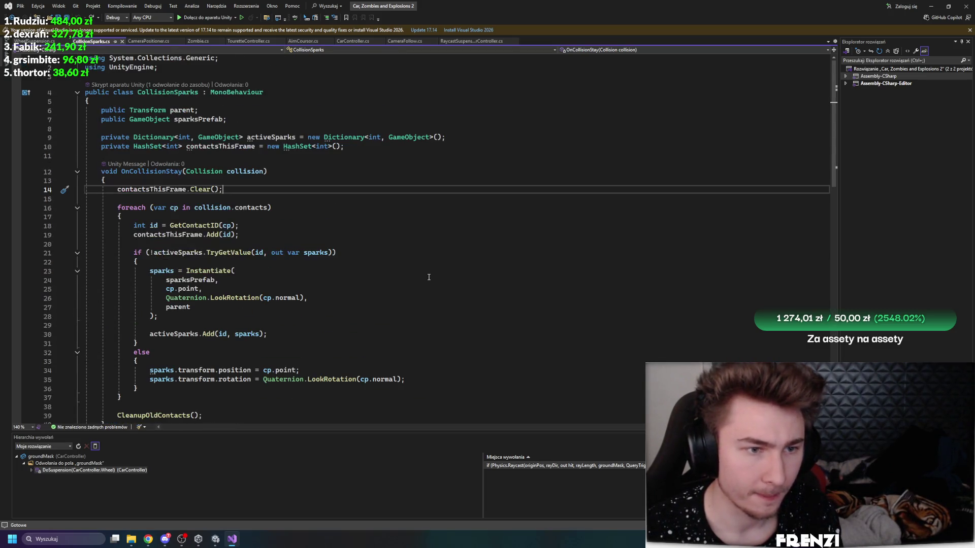
pyautogui.click(270, 198)
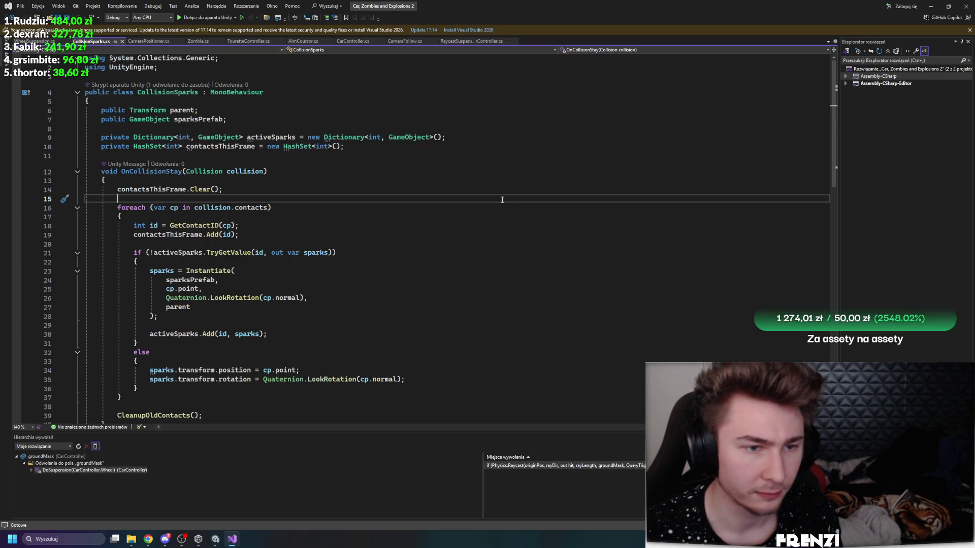
# Step: Save CollisionSparks.cs and return to the Unity editor
pyautogui.hotkey('ctrl', 's')
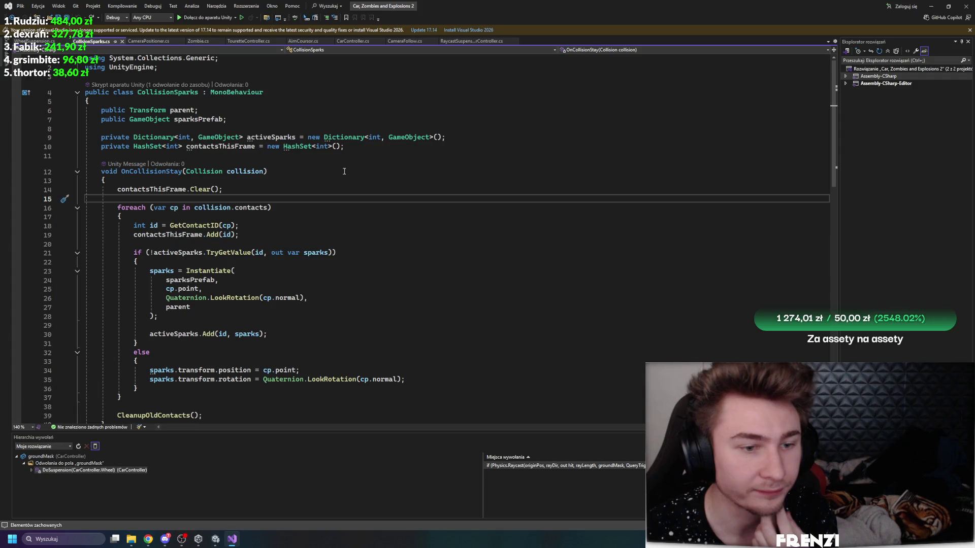
pyautogui.scroll(-4, 344, 171)
pyautogui.click(215, 539)
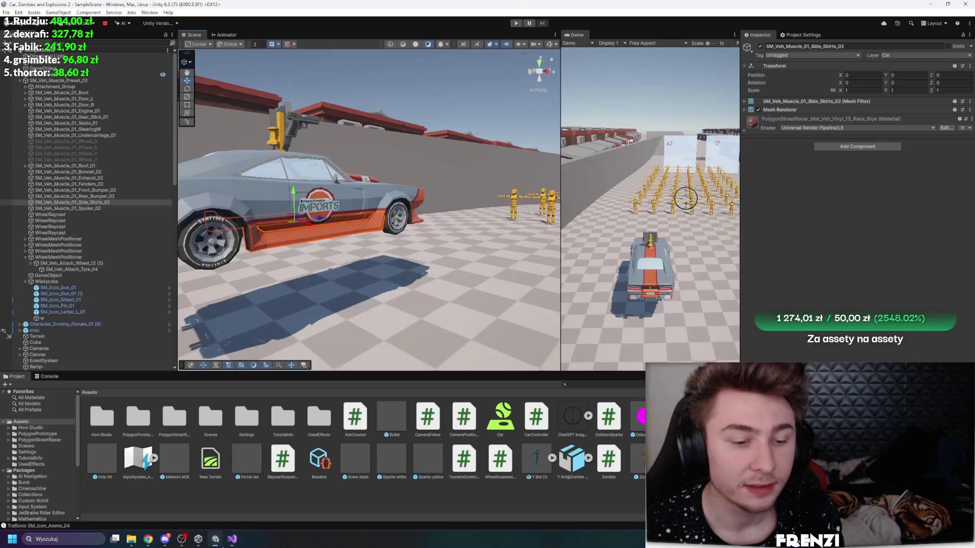
# Step: Start play mode, enlarge the Game view while driving through zombies, then widen the Scene view again
pyautogui.click(516, 24)
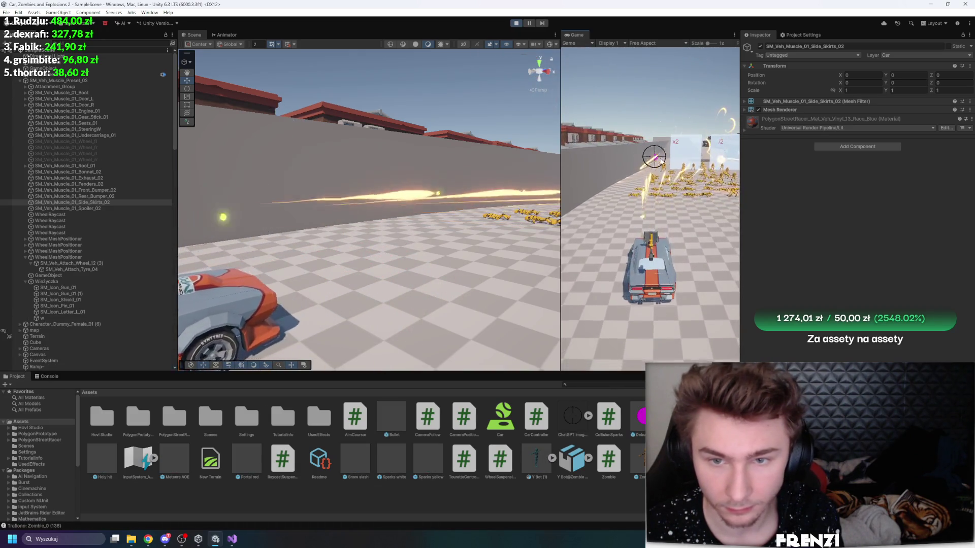
pyautogui.moveTo(560, 203); pyautogui.dragTo(328, 203)
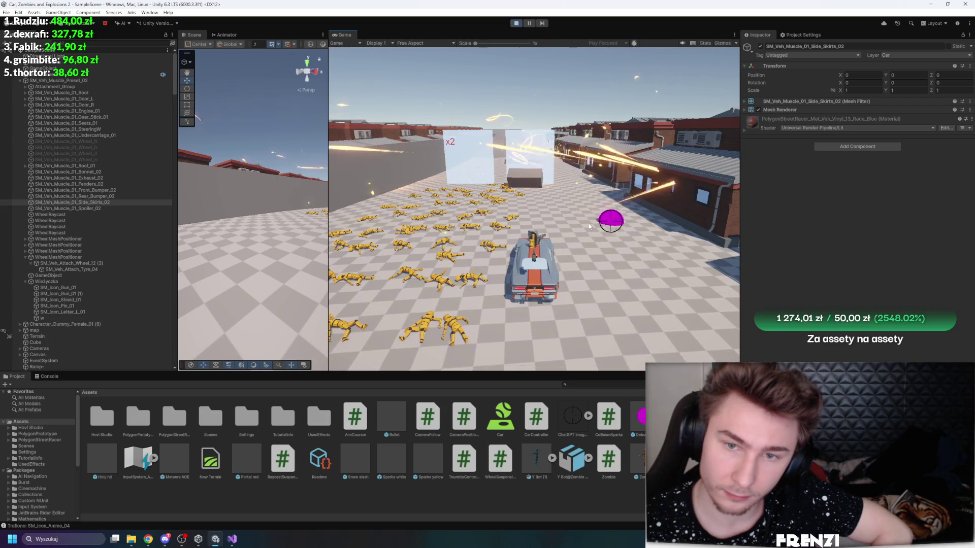
pyautogui.moveTo(328, 158); pyautogui.dragTo(594, 178)
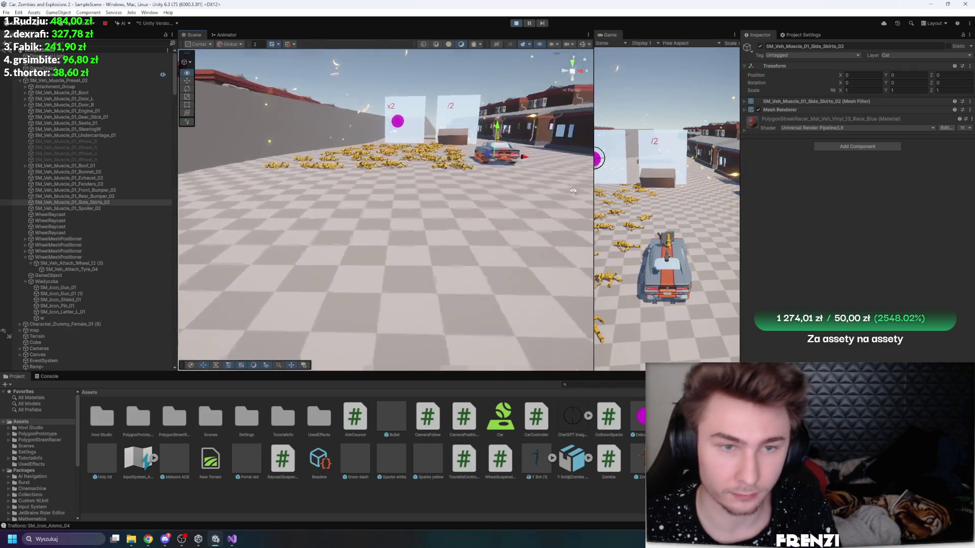
# Step: Select and frame a repair shop building, then enlarge the Game view
pyautogui.click(448, 151)
pyautogui.click(448, 151)
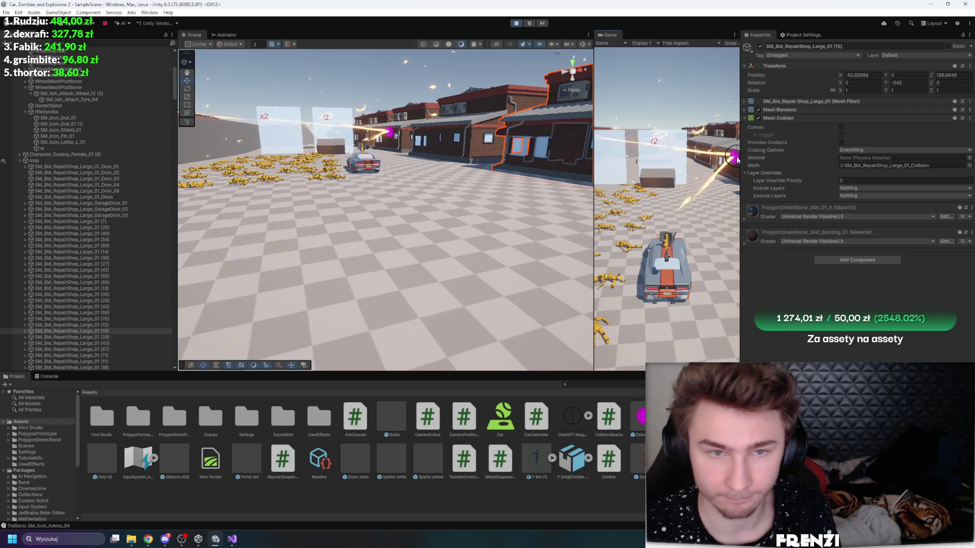
pyautogui.press('f')
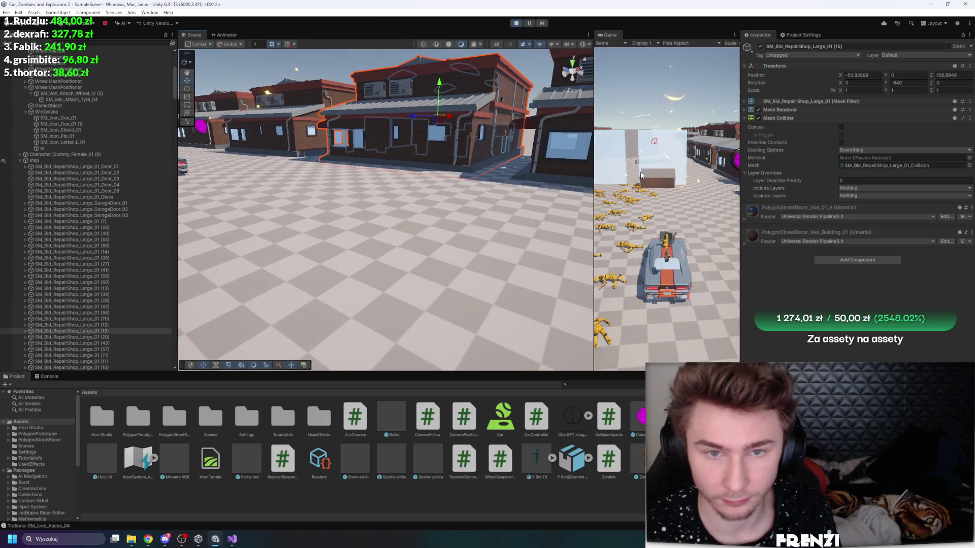
pyautogui.moveTo(594, 203); pyautogui.dragTo(312, 204)
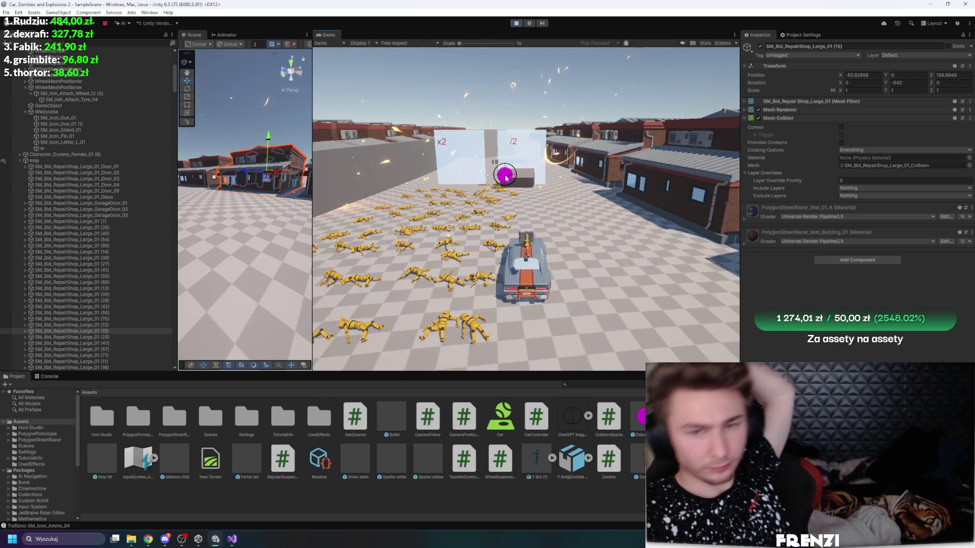
# Step: Drive the car with W and A past the zombie field toward the x2 and /2 walls
pyautogui.press('w')
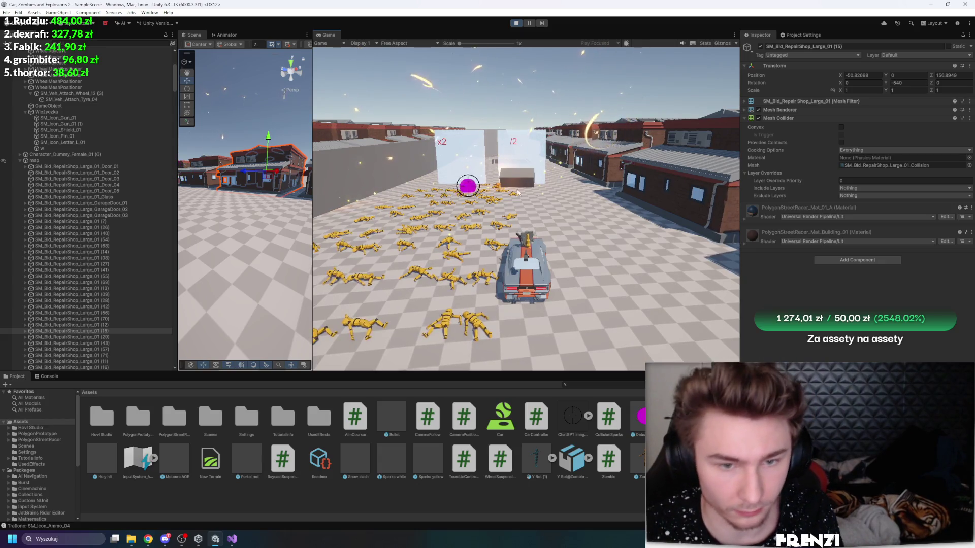
pyautogui.press('a')
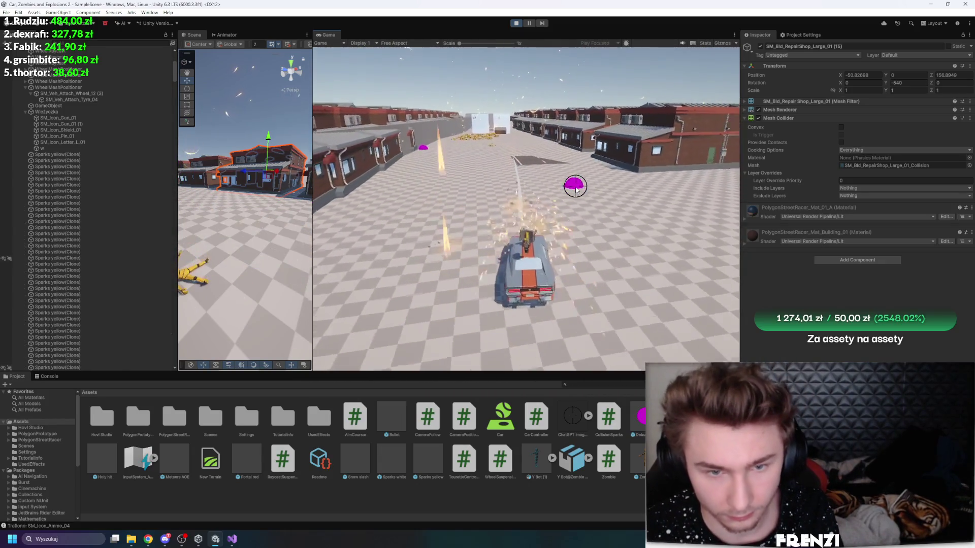
pyautogui.press('w')
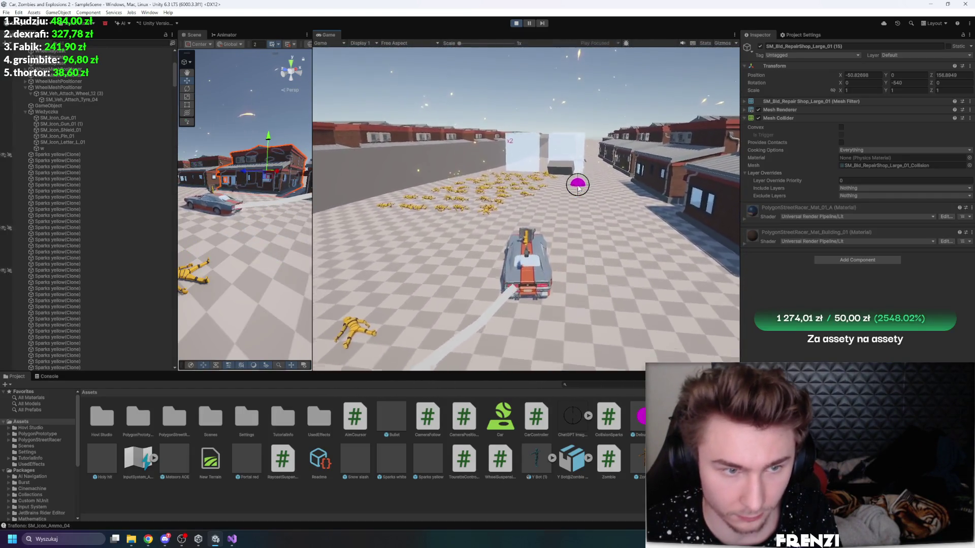
pyautogui.scroll(3, 8, 128)
pyautogui.scroll(8, 7, 128)
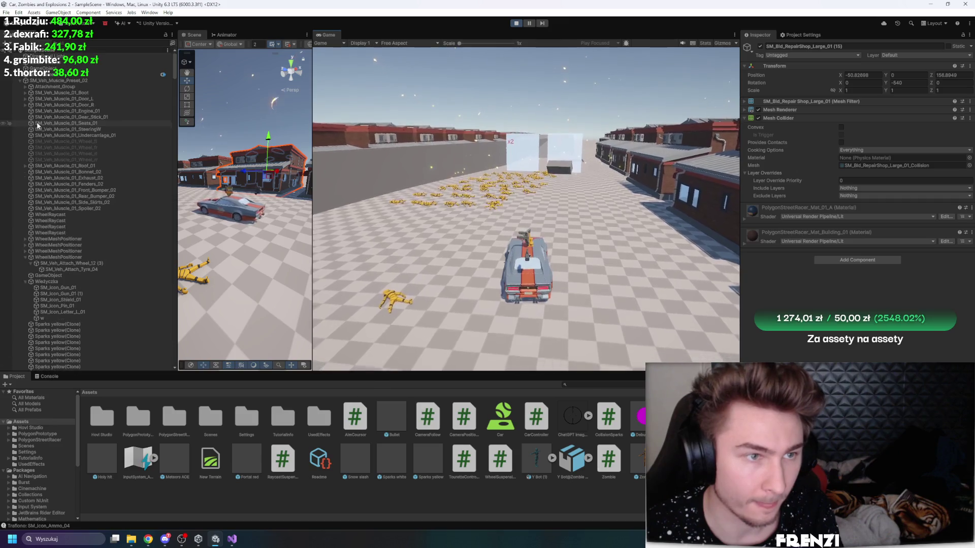
pyautogui.click(63, 80)
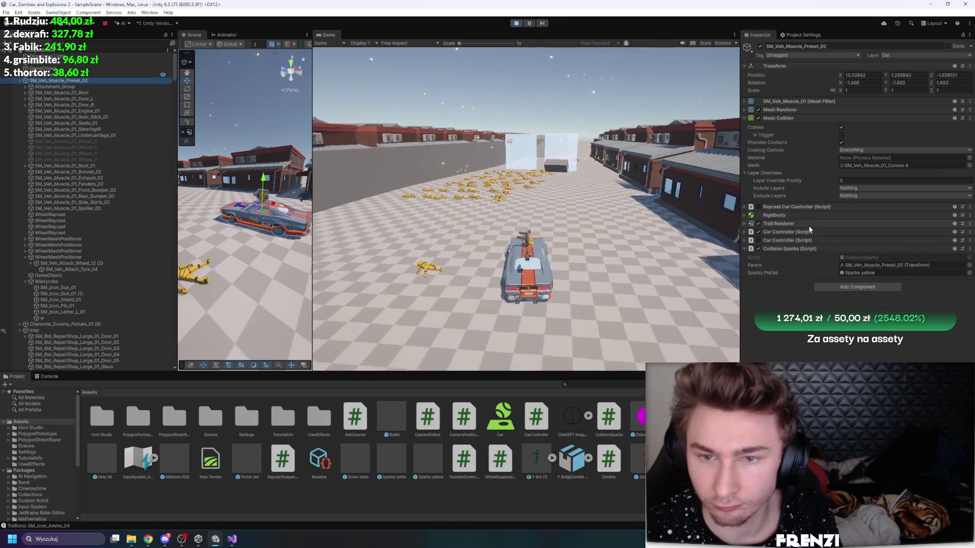
# Step: Expand the Car Controller settings, keep driving briefly, then stop play mode
pyautogui.click(815, 229)
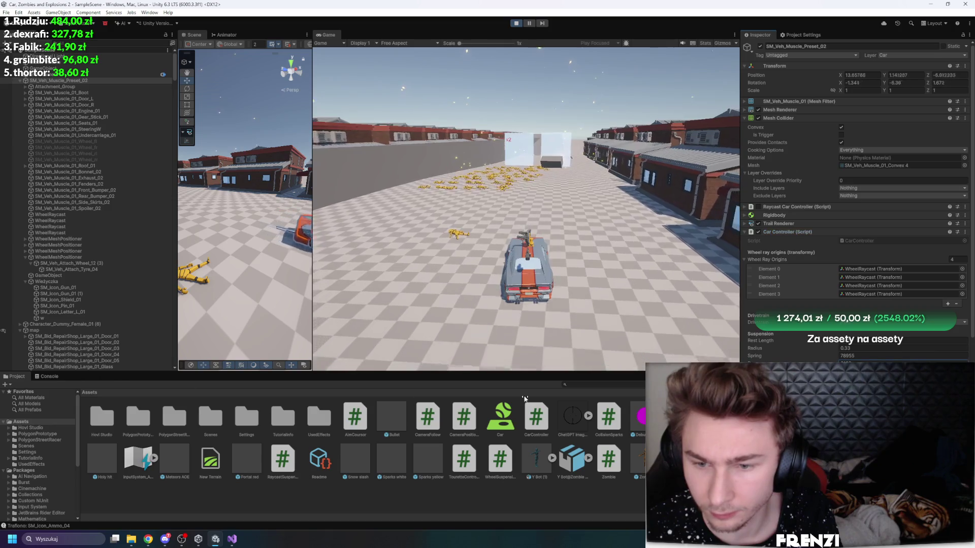
pyautogui.click(603, 230)
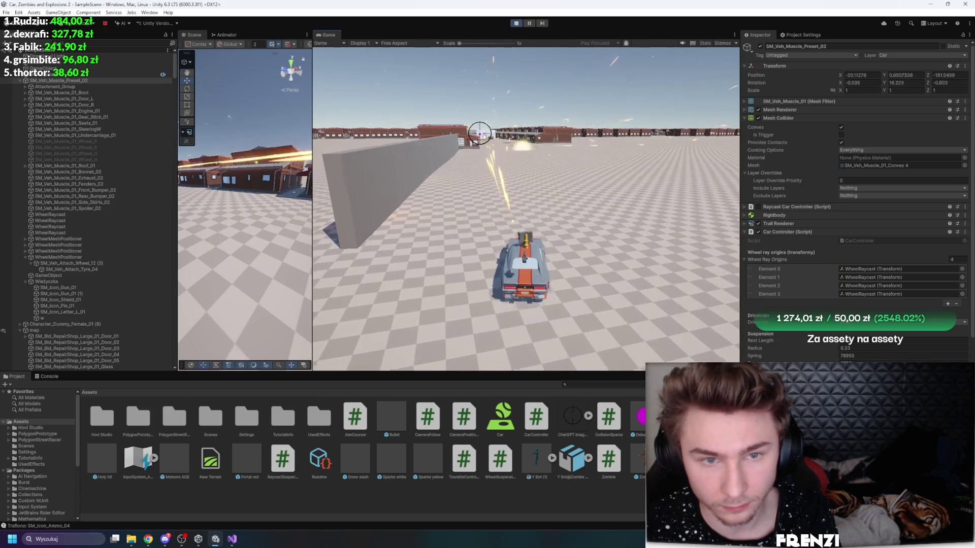
pyautogui.click(517, 24)
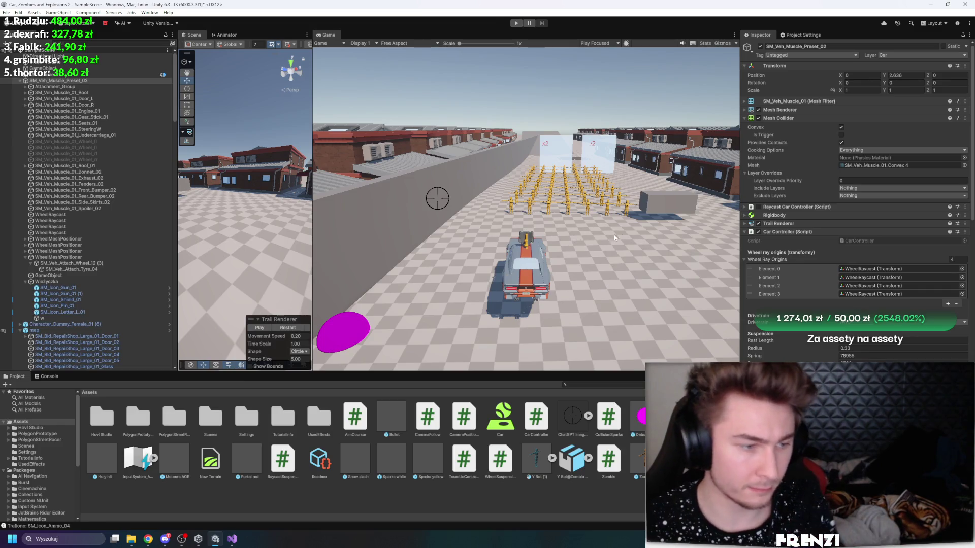
# Step: Widen the Scene view and orbit the camera toward the parked car and zombie crowd
pyautogui.scroll(-4, 766, 283)
pyautogui.scroll(3, 766, 283)
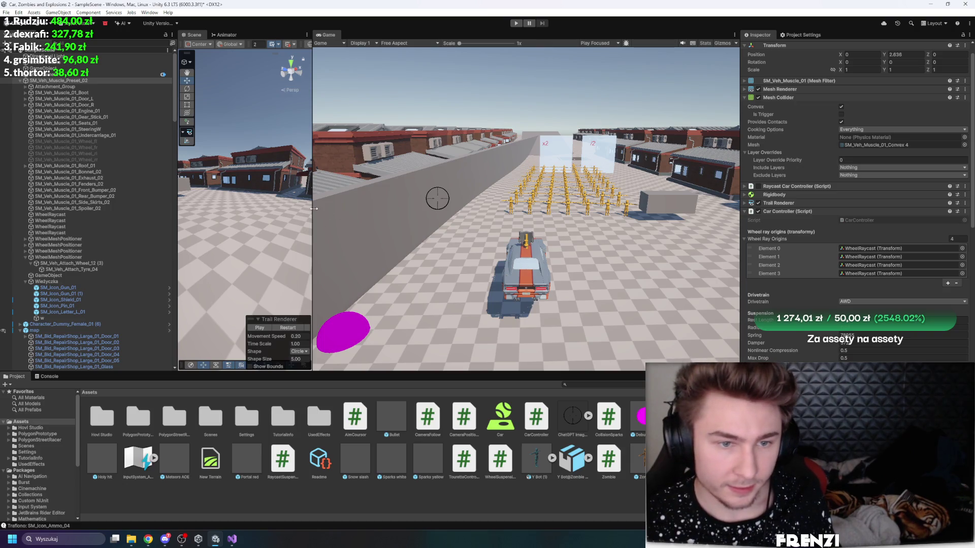
pyautogui.moveTo(314, 209); pyautogui.dragTo(414, 207)
pyautogui.moveTo(340, 205)
pyautogui.mouseDown()
pyautogui.moveTo(272, 210)
pyautogui.moveTo(452, 189)
pyautogui.moveTo(474, 169)
pyautogui.moveTo(498, 169)
pyautogui.mouseUp()
pyautogui.moveTo(355, 162); pyautogui.dragTo(403, 155)
pyautogui.scroll(-10, 403, 155)
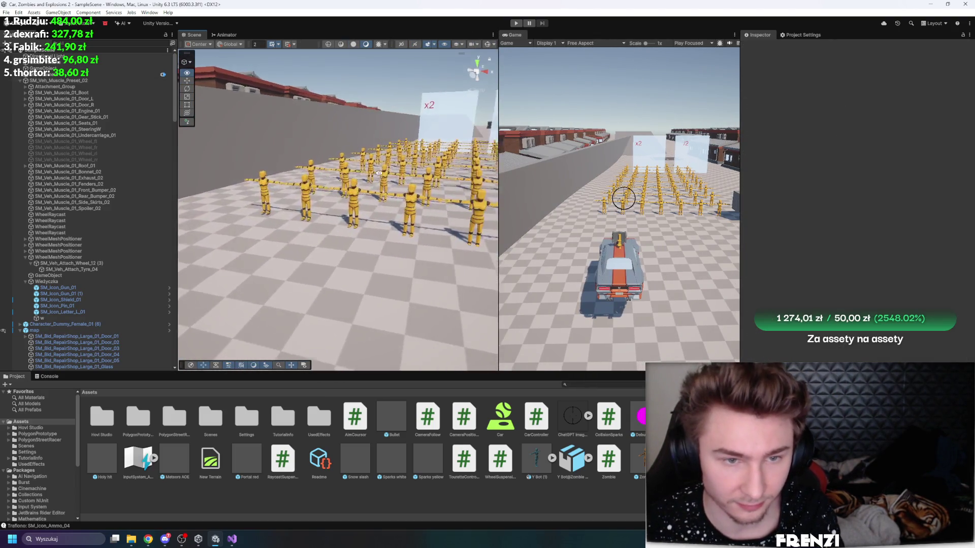
# Step: Frame one zombie, look down over the grid, and collapse its Zombie script and Capsule Collider
pyautogui.click(376, 177)
pyautogui.press('f')
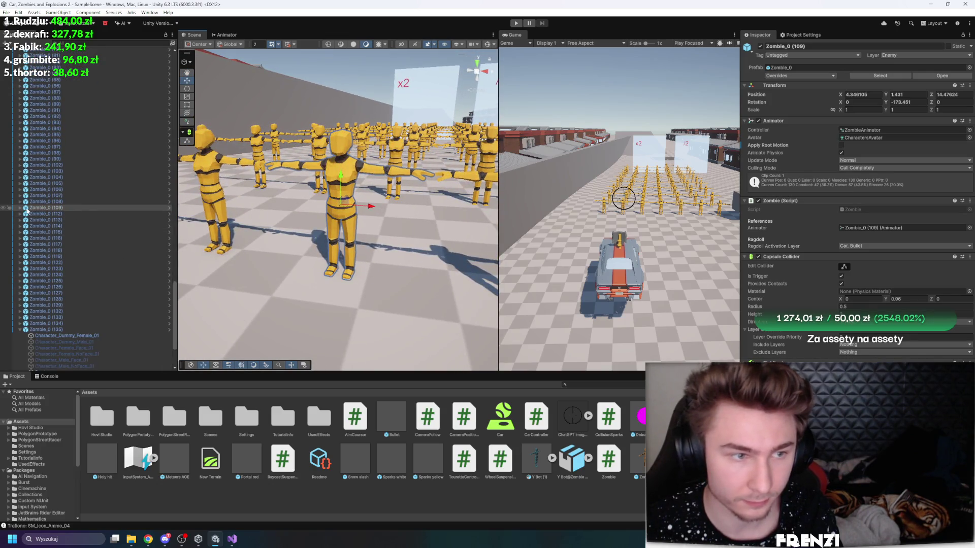
pyautogui.moveTo(441, 213)
pyautogui.mouseDown()
pyautogui.moveTo(445, 254)
pyautogui.moveTo(442, 228)
pyautogui.mouseUp()
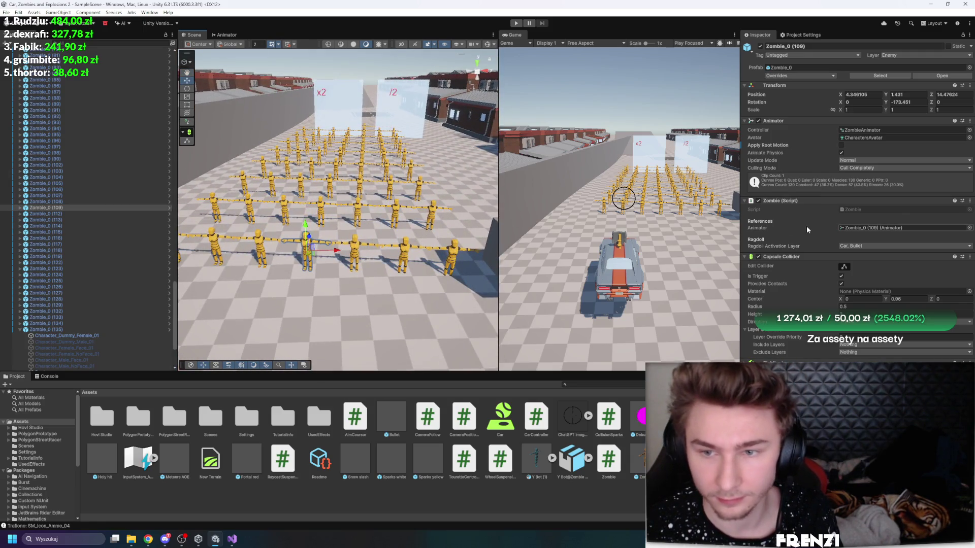
pyautogui.click(766, 201)
pyautogui.click(787, 209)
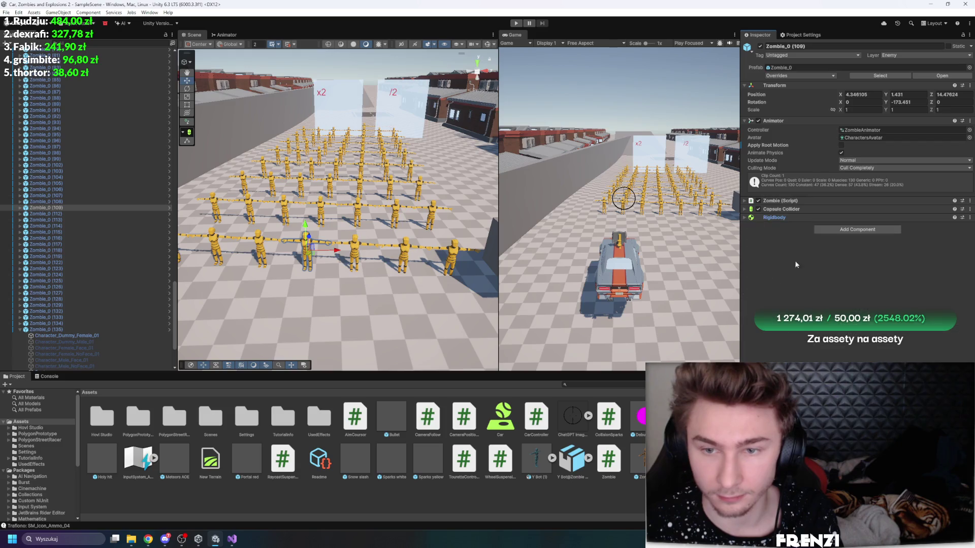
pyautogui.scroll(10, 94, 212)
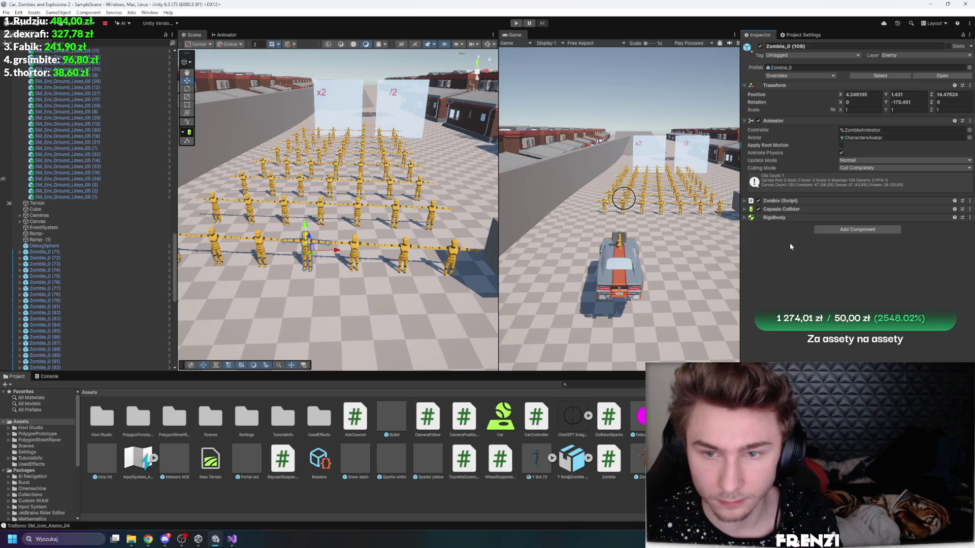
# Step: Select several zombies in the crowd in turn, including Zombie_0 (78)
pyautogui.click(354, 242)
pyautogui.click(406, 249)
pyautogui.click(451, 251)
pyautogui.click(435, 214)
pyautogui.click(401, 213)
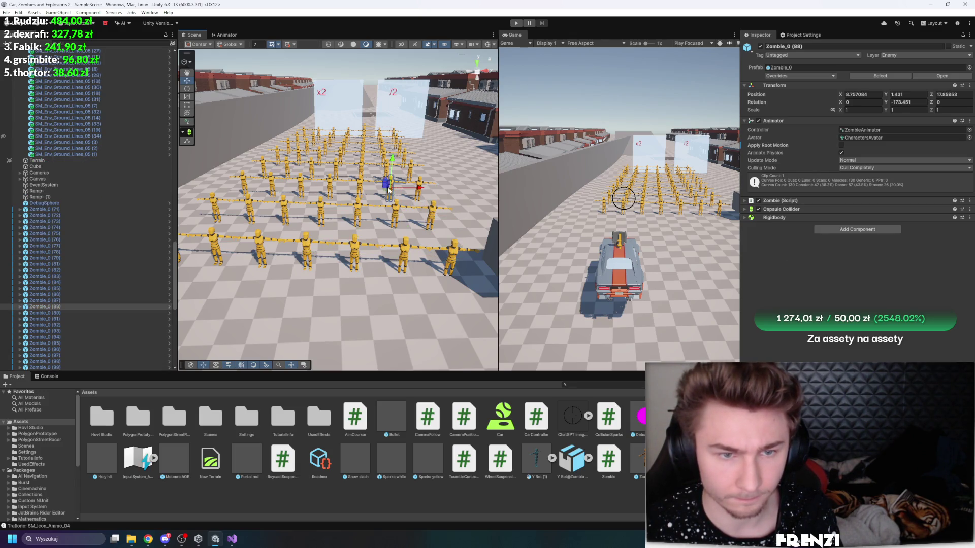
pyautogui.click(389, 189)
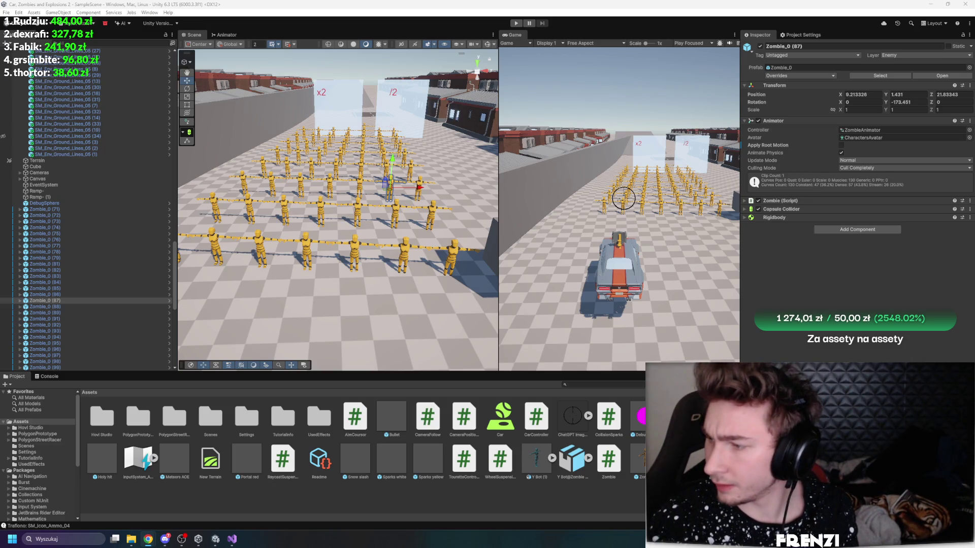
# Step: Show the zombie's Rigidbody settings with mass 15 and start Play mode
pyautogui.click(769, 217)
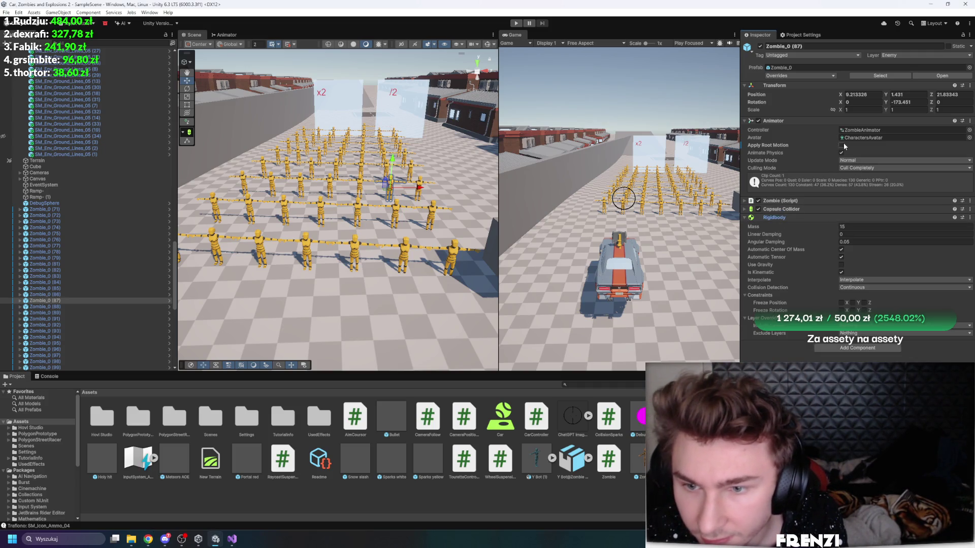
pyautogui.click(516, 23)
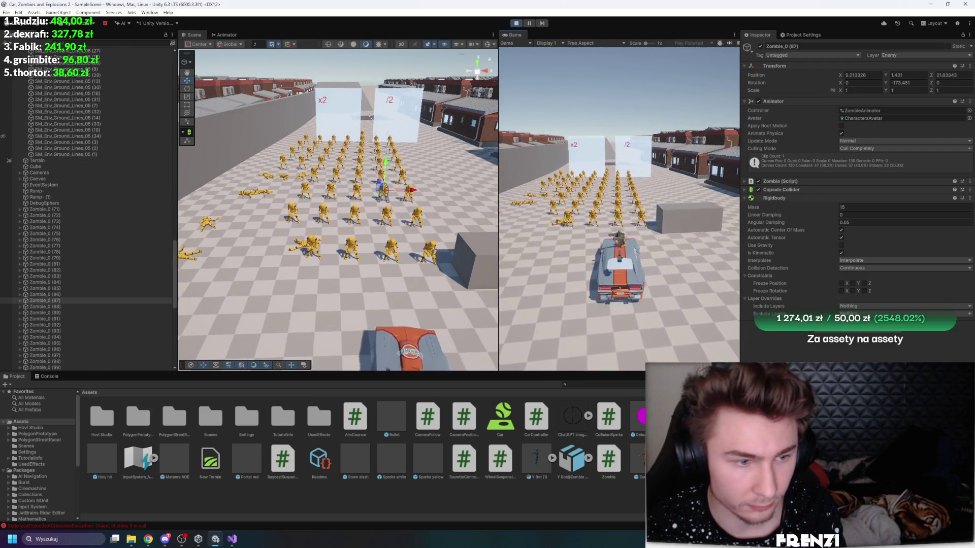
# Step: Select Zombie_0 (126), drive through the zombies, reset the car, then switch to the browser
pyautogui.scroll(-10, 42, 257)
pyautogui.click(84, 197)
pyautogui.click(586, 235)
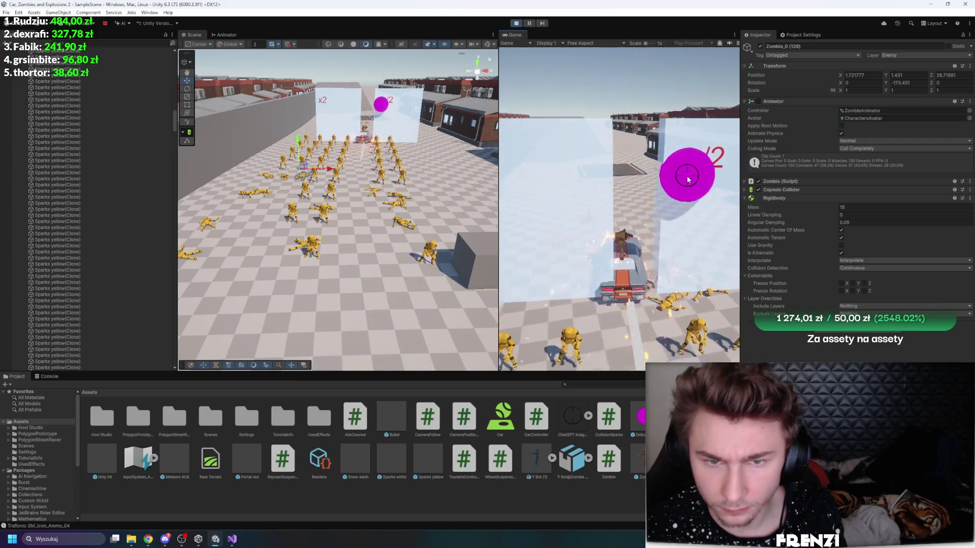
pyautogui.press('r')
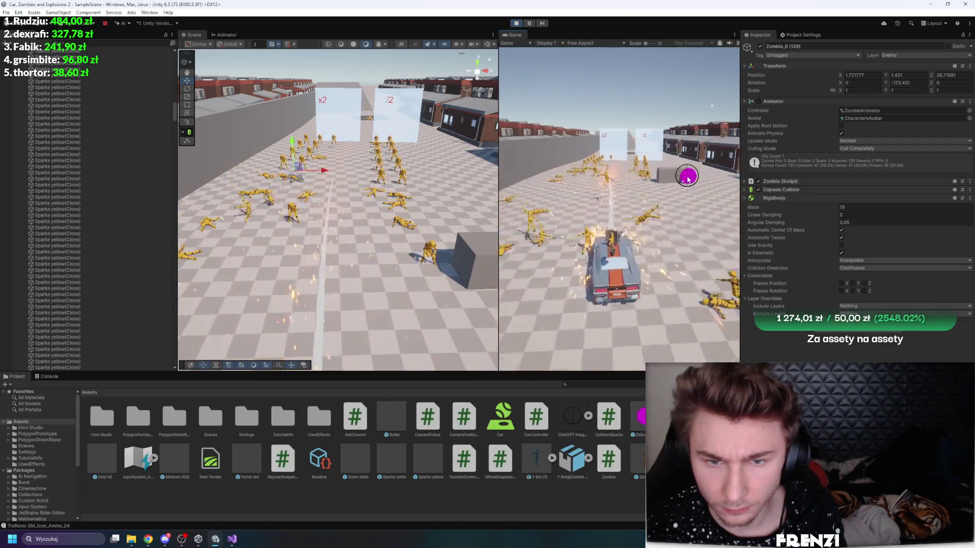
pyautogui.press('Escape')
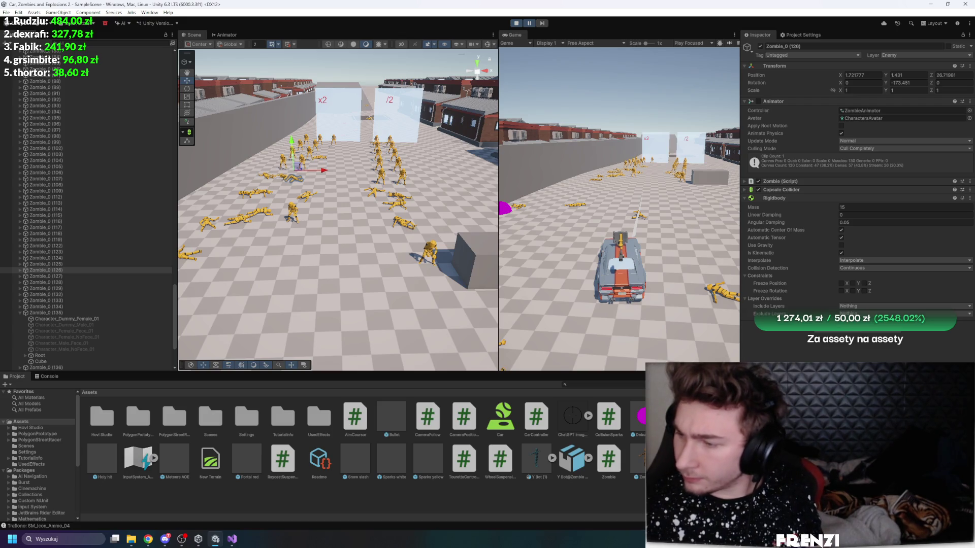
pyautogui.hotkey('alt', 'Tab')
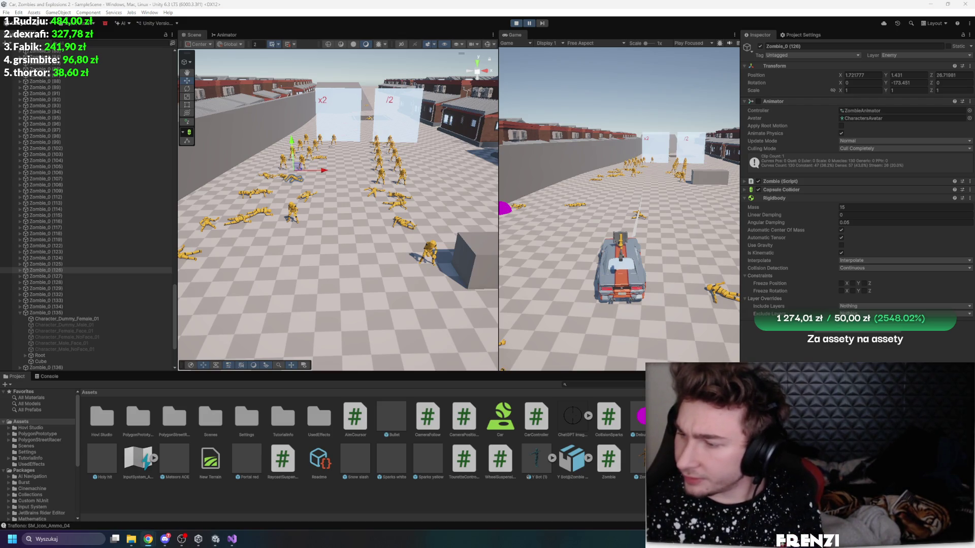
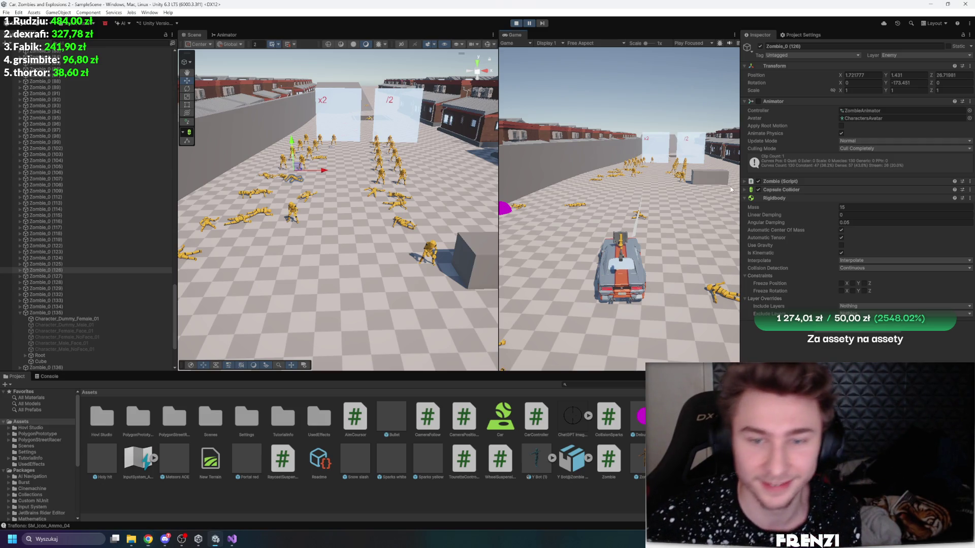
# Step: Resume the paused game, let it run, then exit Play mode so the zombies reset
pyautogui.click(529, 23)
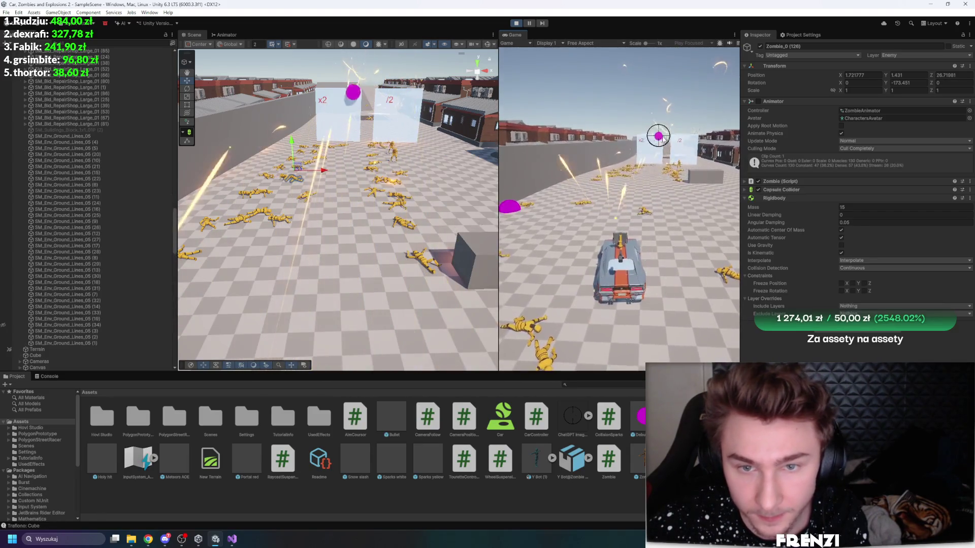
pyautogui.scroll(-10, 86, 252)
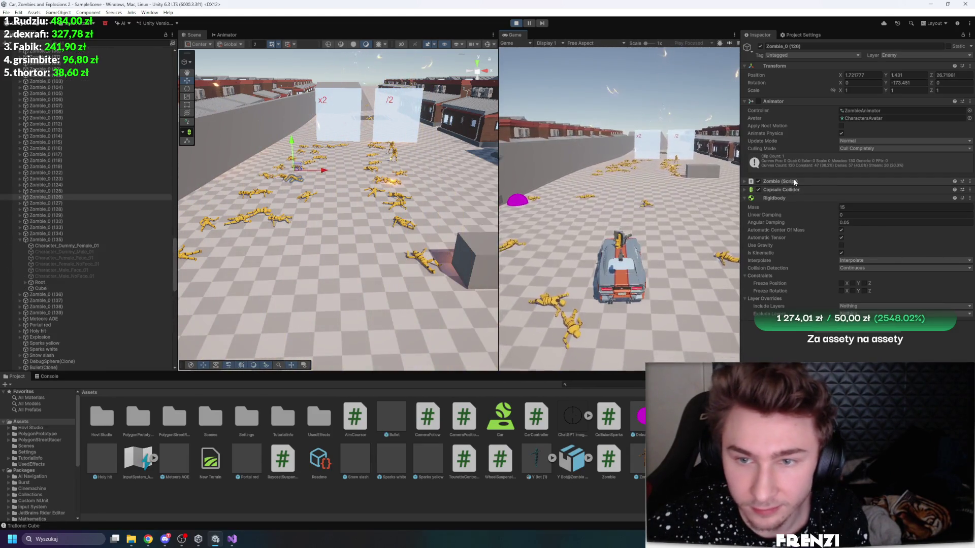
pyautogui.scroll(-10, 87, 228)
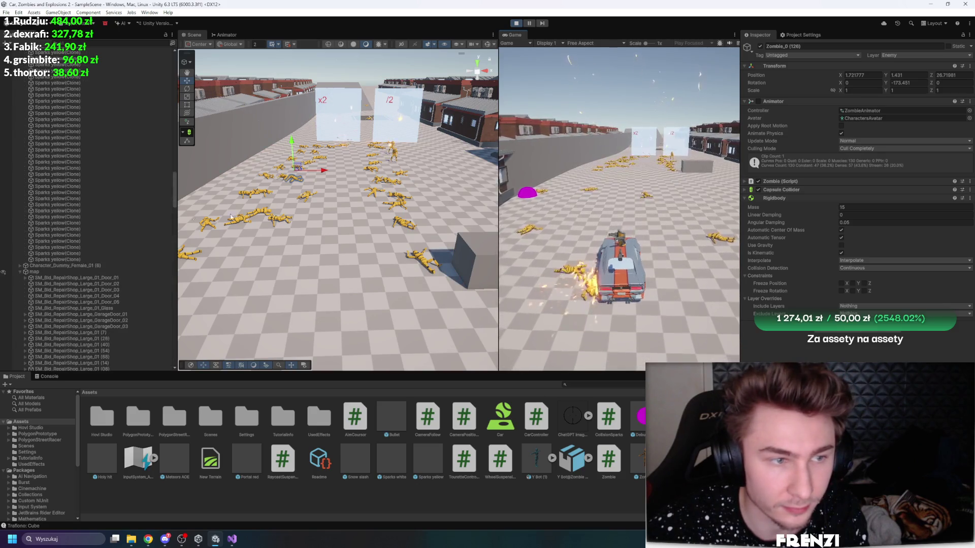
pyautogui.hotkey('ctrl', 'p')
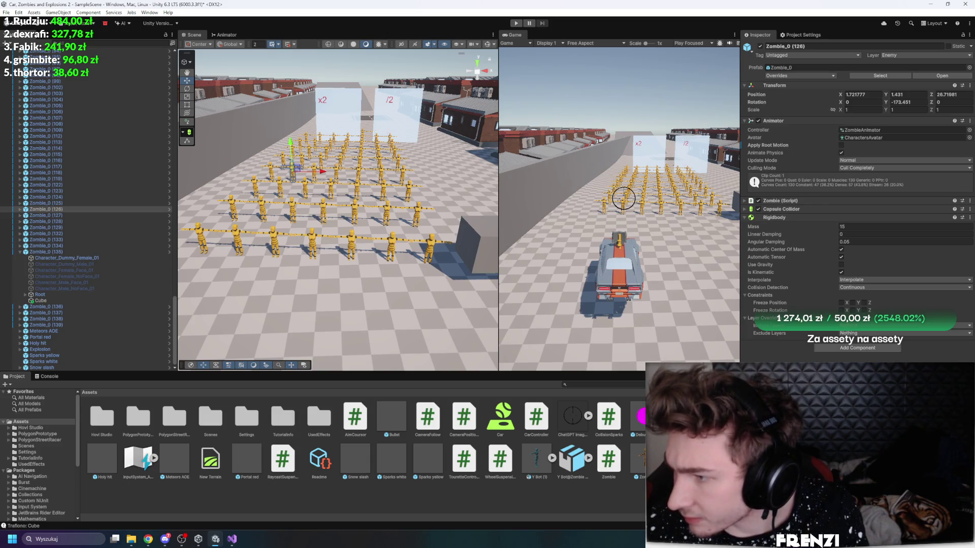
# Step: Create a new ZombieMovement script on Zombie_0 (128), save it and dismiss the update prompt
pyautogui.click(800, 201)
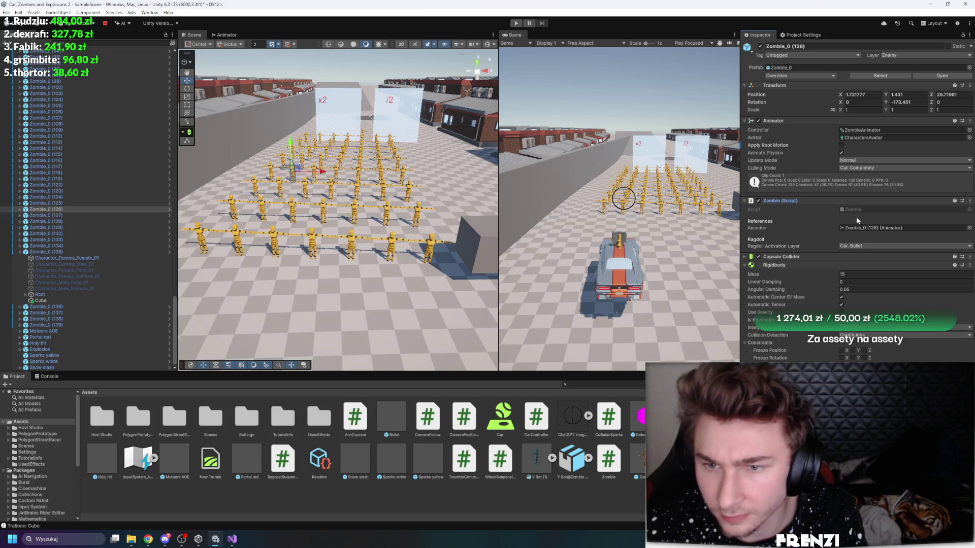
pyautogui.click(801, 263)
pyautogui.click(846, 278)
pyautogui.write('Zombie')
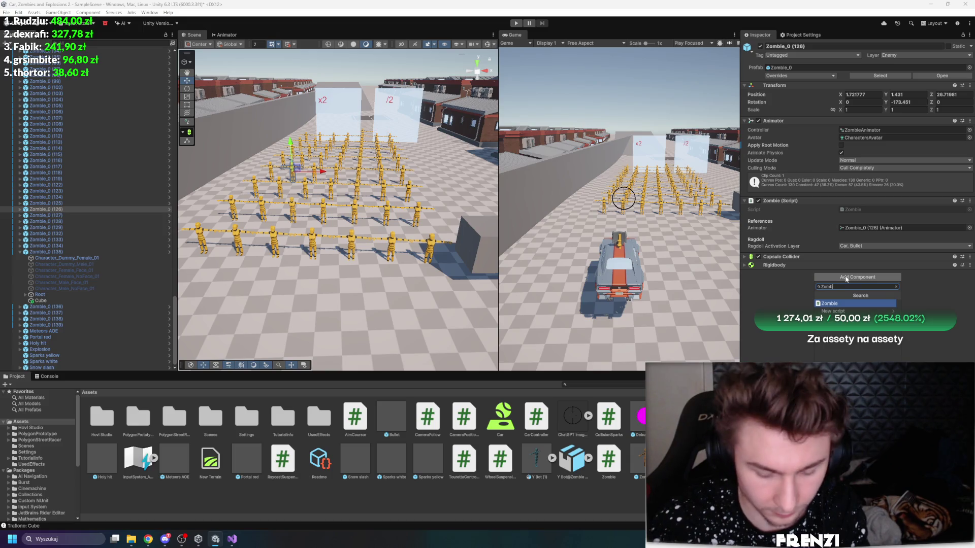
pyautogui.write('Movement')
pyautogui.press('Return')
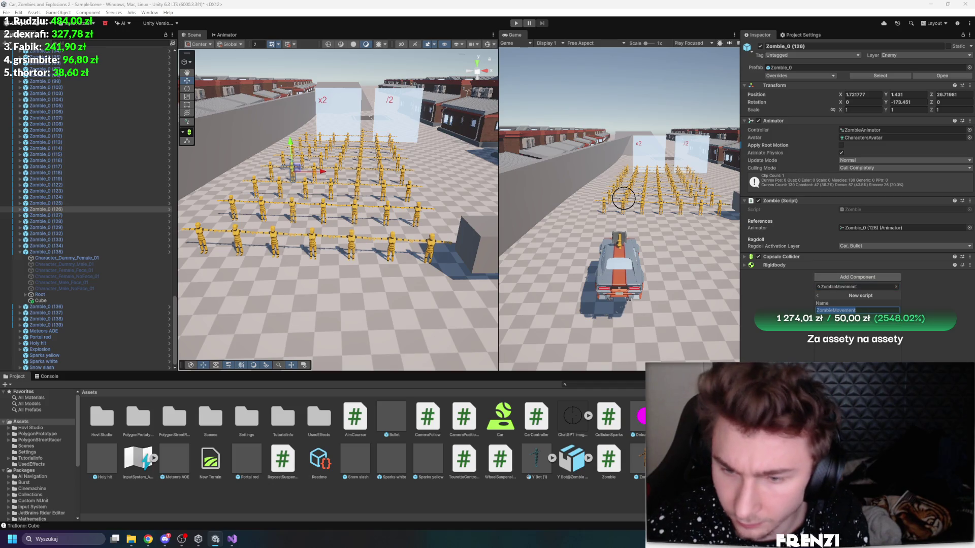
pyautogui.click(814, 331)
pyautogui.click(382, 269)
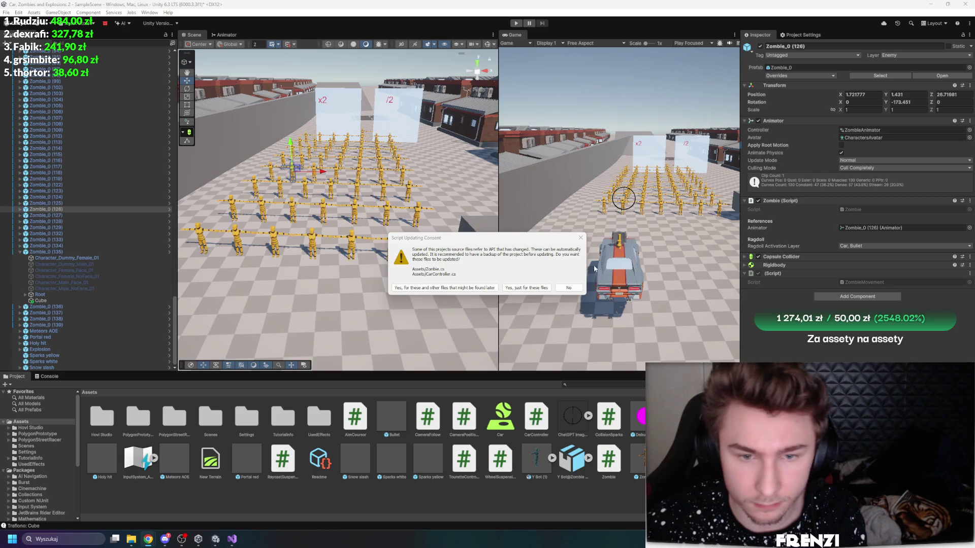
pyautogui.click(444, 288)
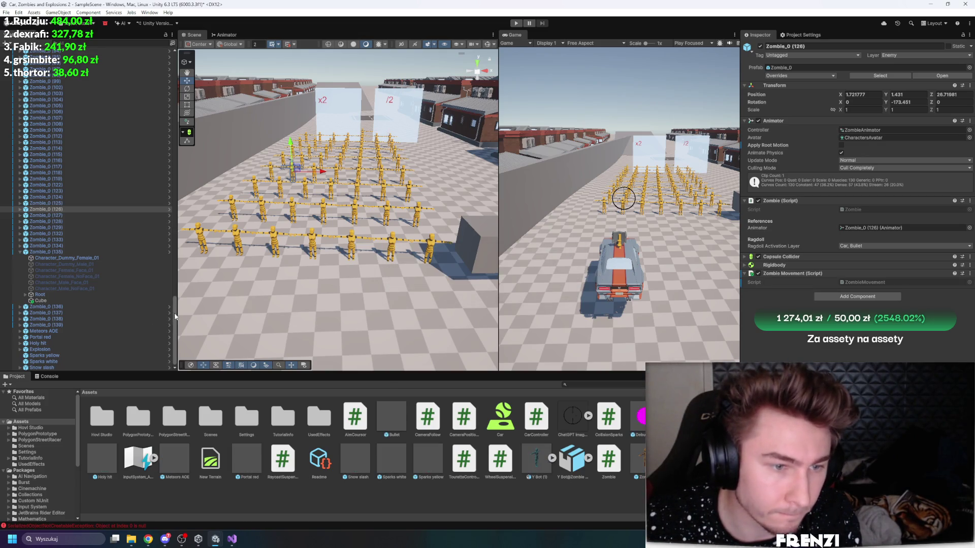
pyautogui.scroll(8, 173, 317)
pyautogui.scroll(10, 142, 213)
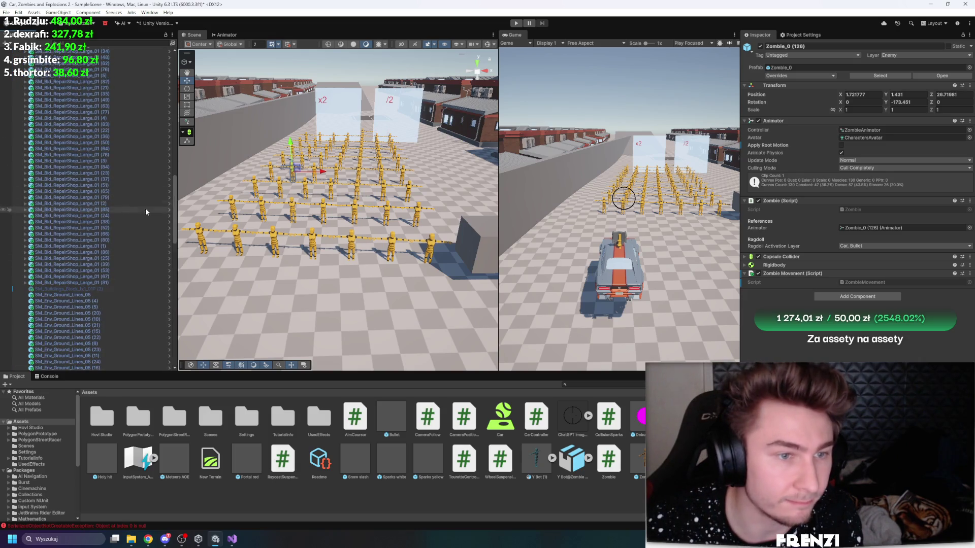
# Step: Set the SM_Veh_Muscle_Preset_02 car's tag to Player in the Inspector
pyautogui.scroll(10, 58, 77)
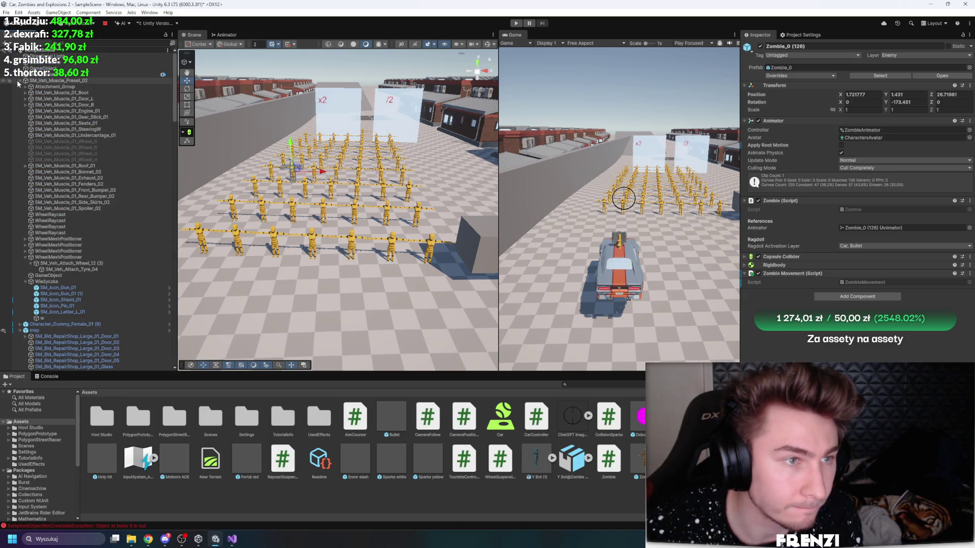
pyautogui.click(803, 55)
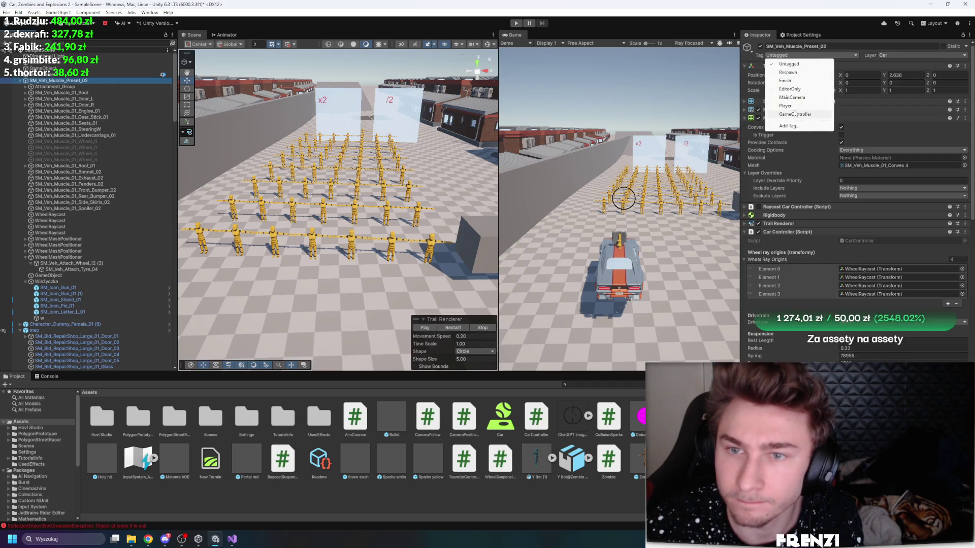
pyautogui.click(786, 106)
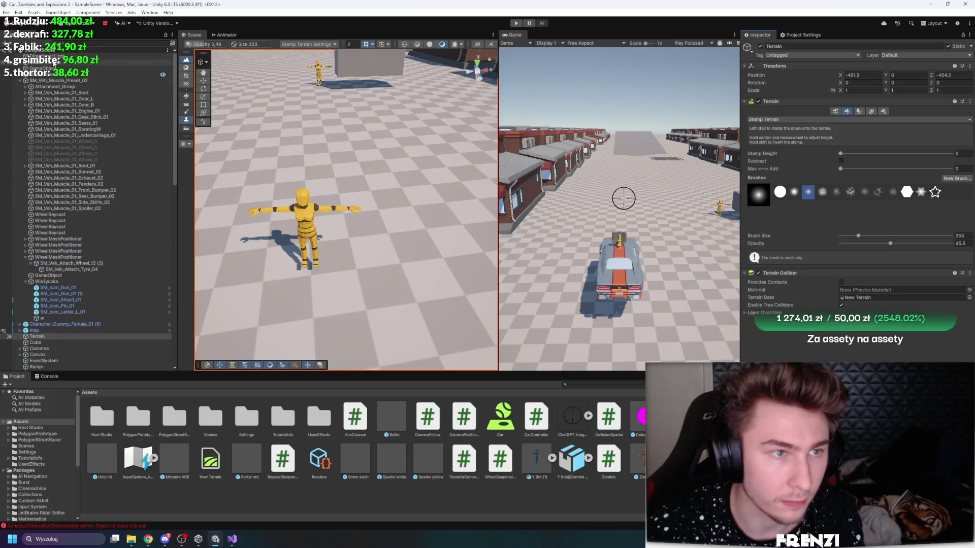
# Step: Add a NavMesh Agent component to the Terrain
pyautogui.click(19, 81)
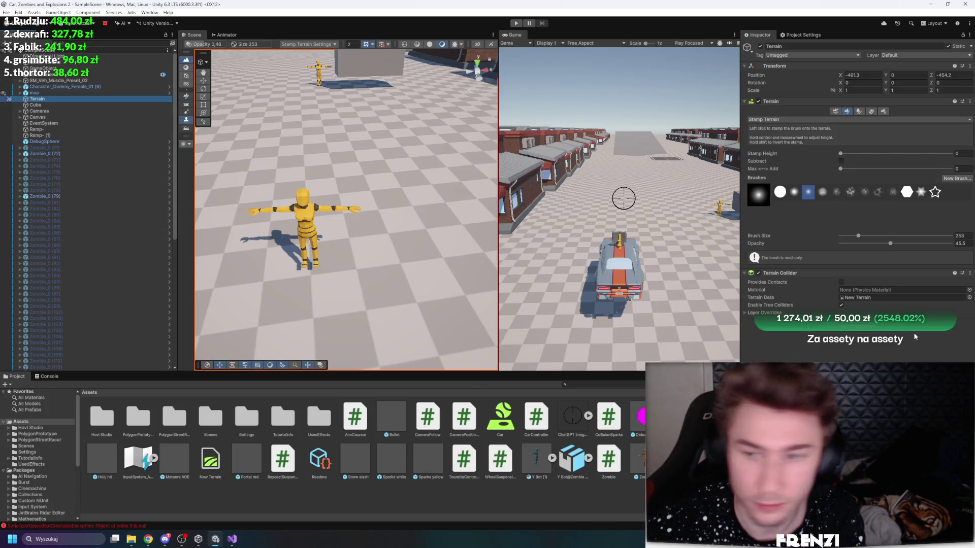
pyautogui.click(877, 331)
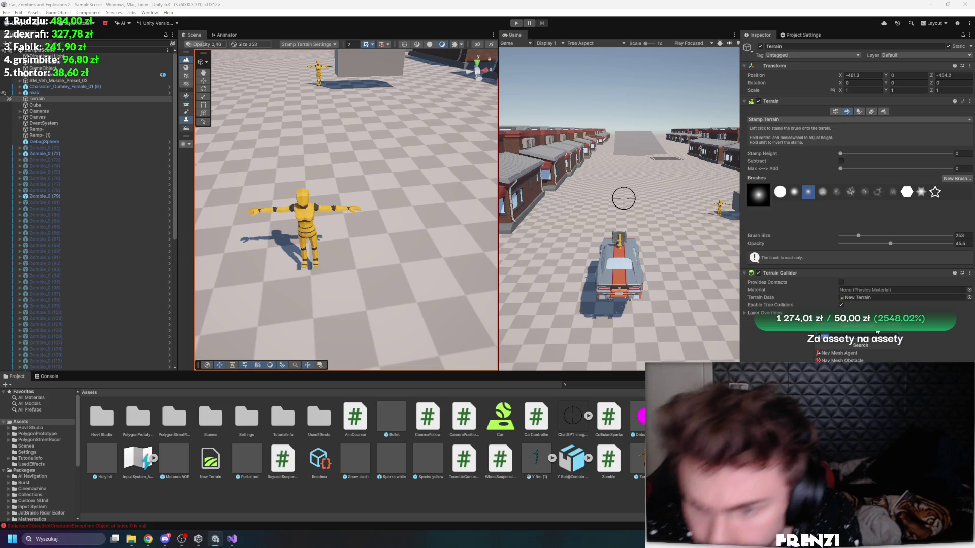
pyautogui.press('Return')
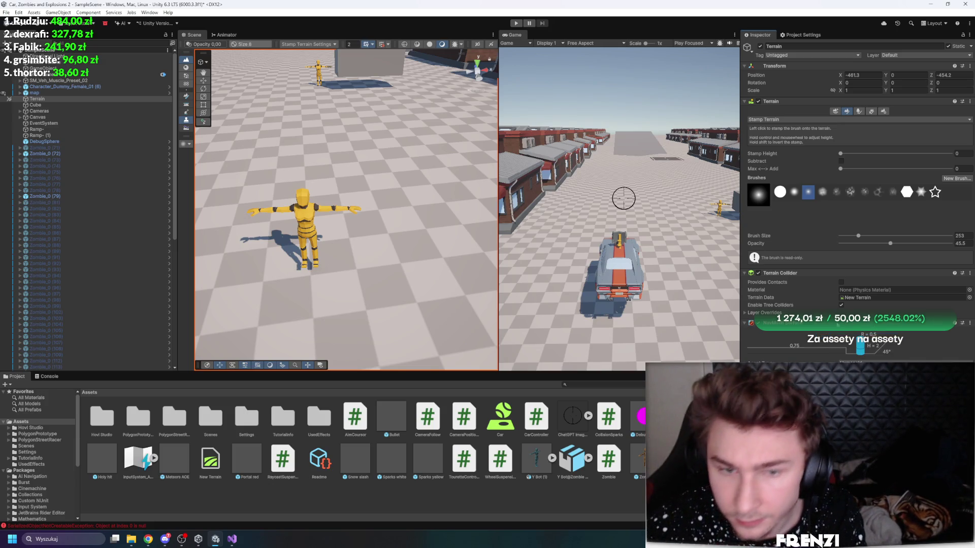
# Step: Widen the Scene and Game panels by dragging the layout dividers
pyautogui.moveTo(497, 62)
pyautogui.mouseDown()
pyautogui.moveTo(520, 69)
pyautogui.moveTo(559, 45)
pyautogui.mouseUp()
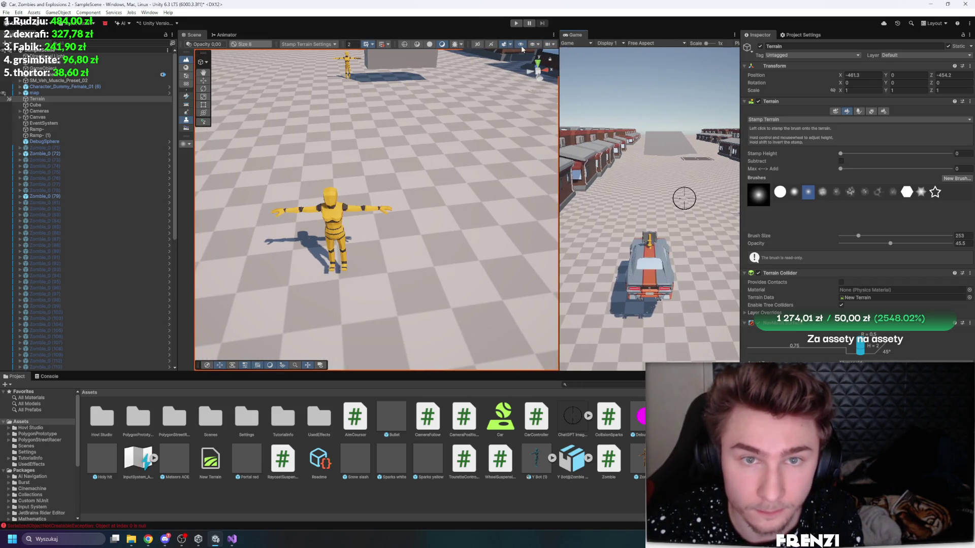
pyautogui.click(511, 45)
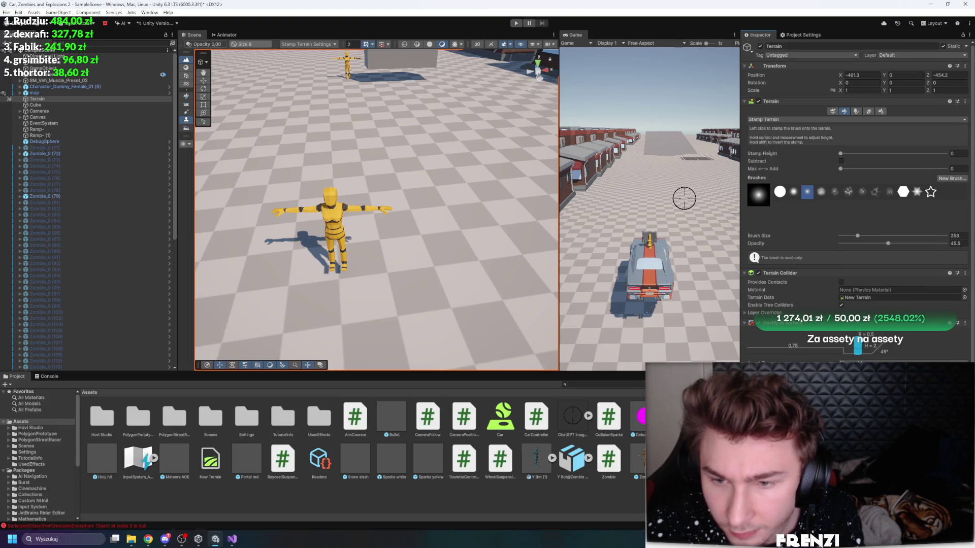
pyautogui.scroll(-1, 856, 203)
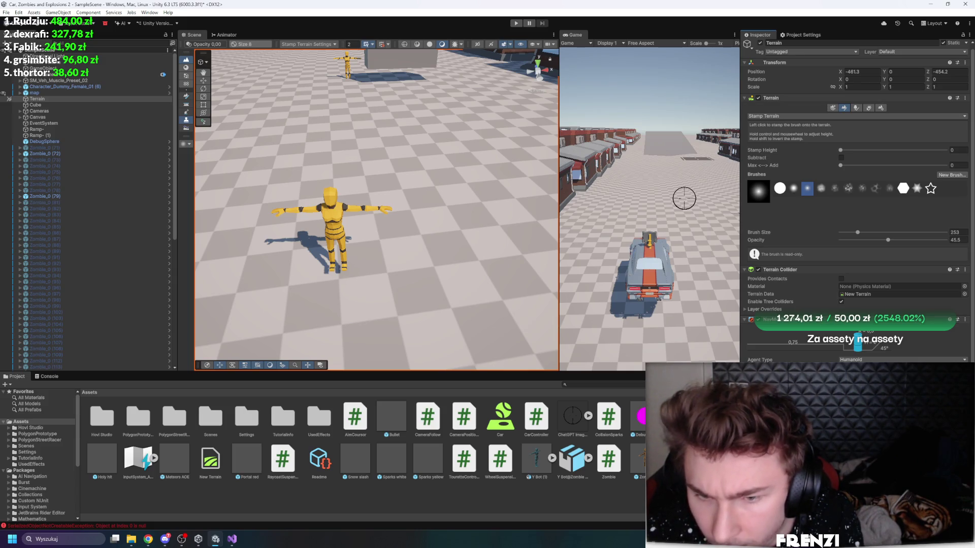
pyautogui.scroll(-10, 511, 254)
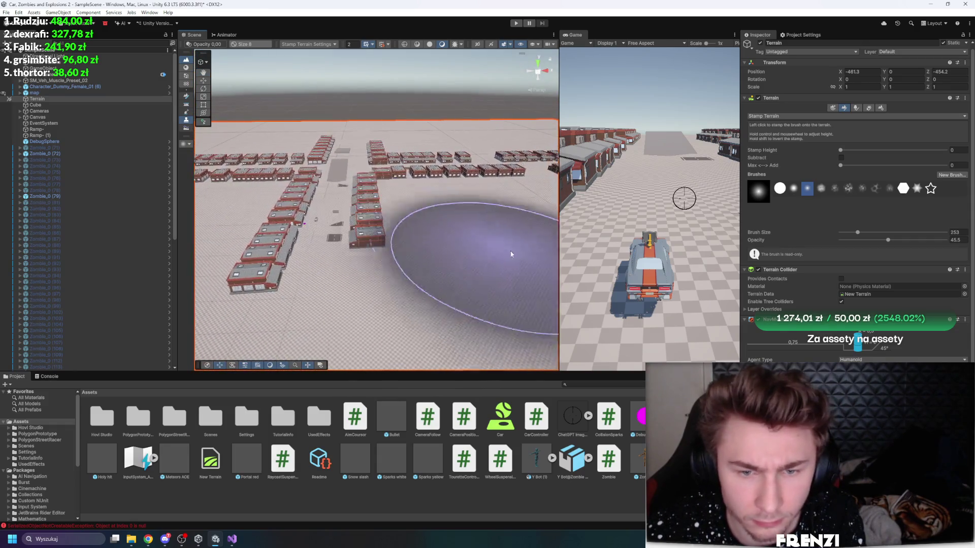
pyautogui.moveTo(741, 198); pyautogui.dragTo(834, 199)
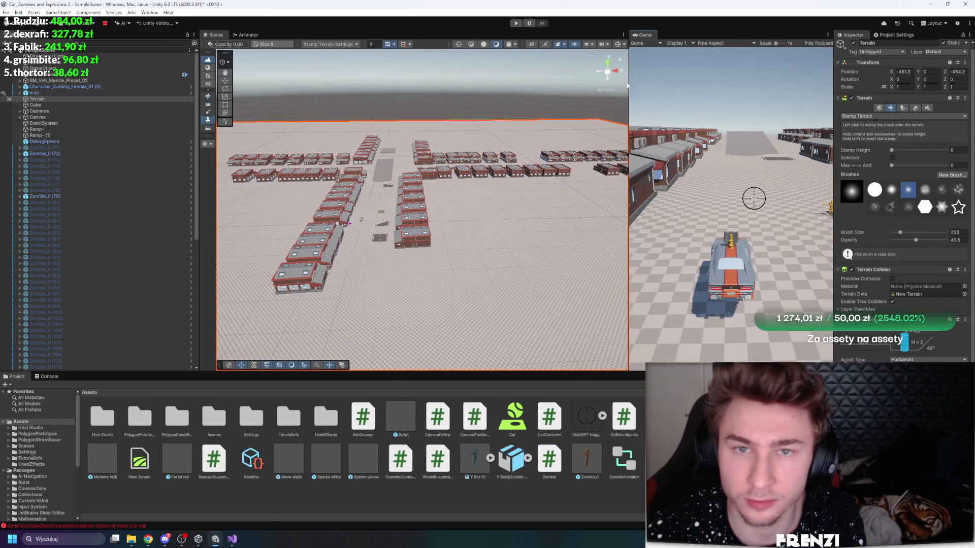
pyautogui.click(594, 45)
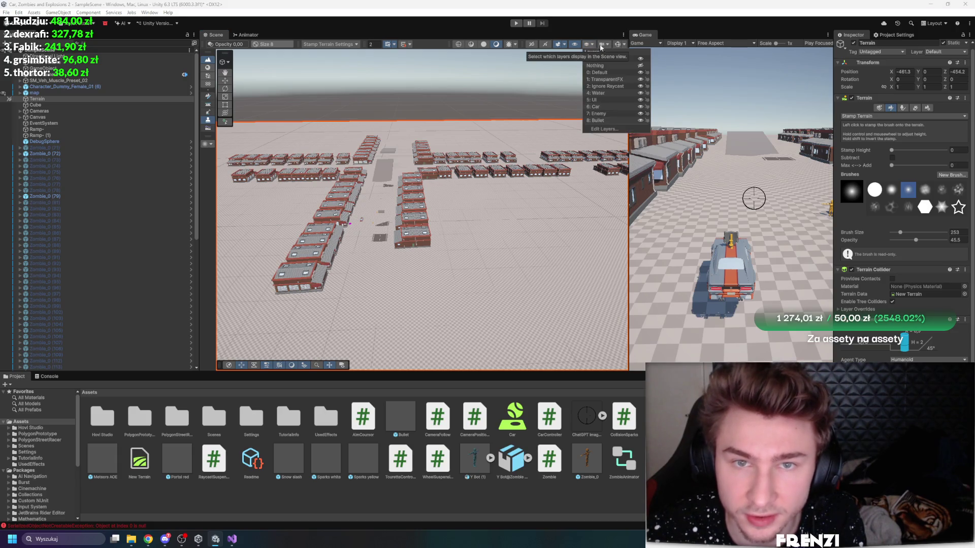
pyautogui.click(609, 47)
pyautogui.click(619, 44)
# Step: Orbit the Scene view around the brick-building town and select the car
pyautogui.moveTo(508, 152)
pyautogui.mouseDown()
pyautogui.moveTo(466, 90)
pyautogui.moveTo(426, 300)
pyautogui.mouseUp()
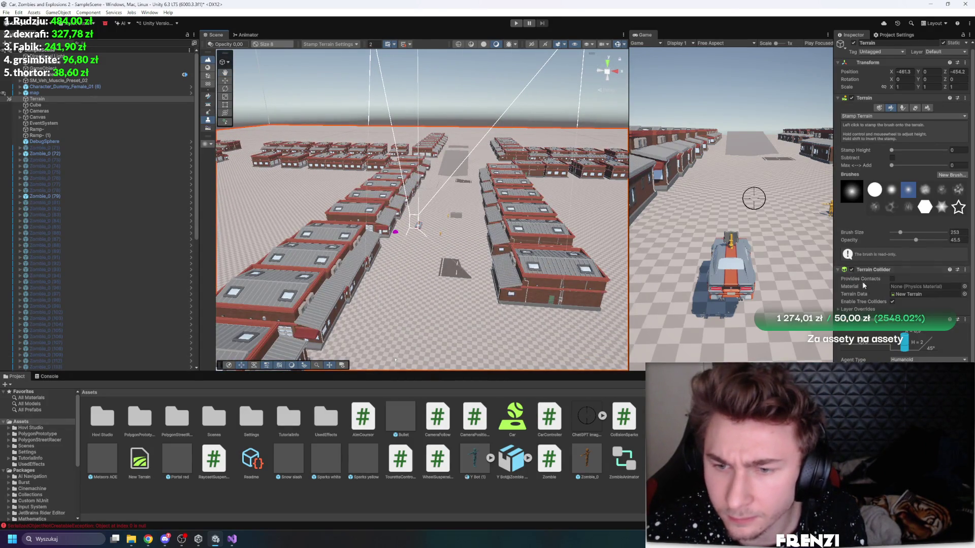
pyautogui.scroll(1, 863, 286)
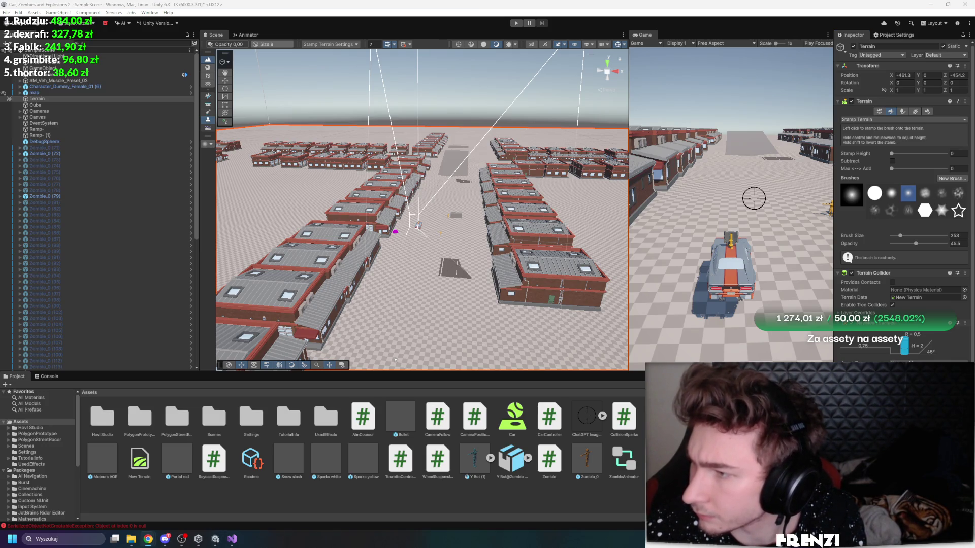
pyautogui.scroll(5, 399, 257)
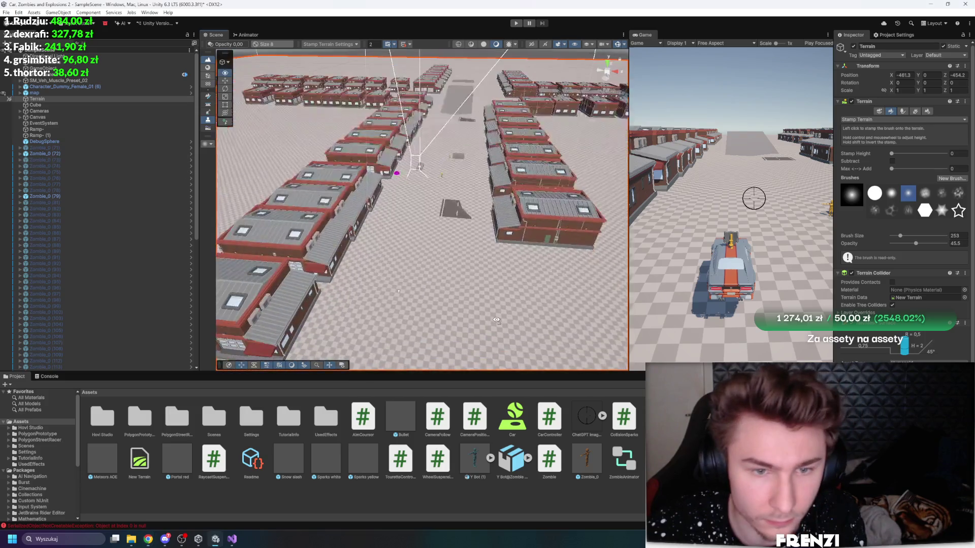
pyautogui.click(399, 256)
pyautogui.scroll(5, 399, 251)
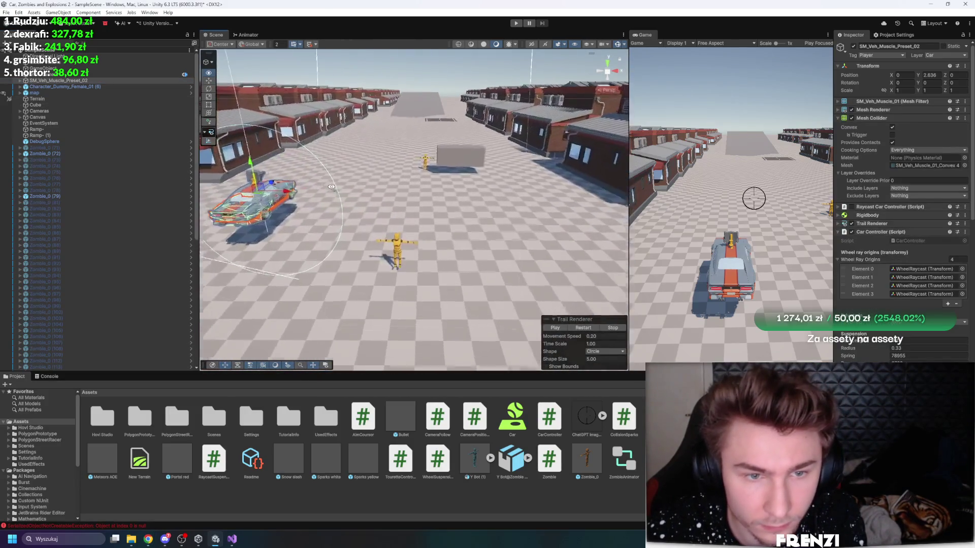
# Step: Select the zombie Zombie_0 (72) and frame it in the Scene view
pyautogui.click(398, 247)
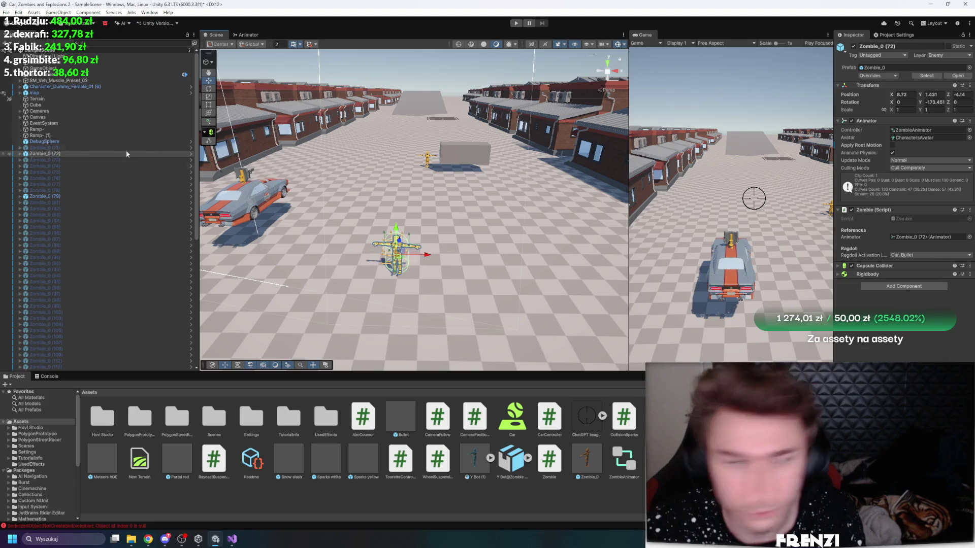
pyautogui.click(430, 161)
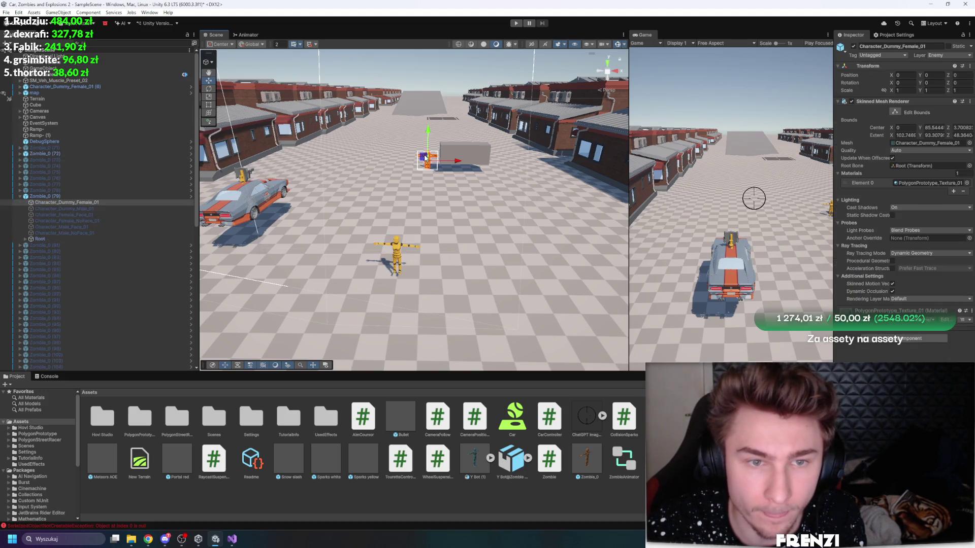
pyautogui.click(48, 196)
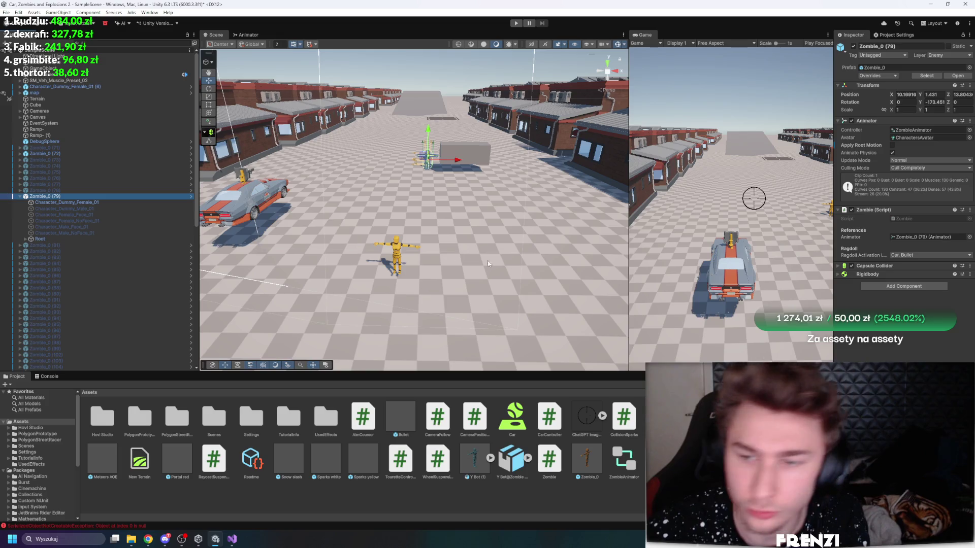
pyautogui.moveTo(455, 177); pyautogui.dragTo(411, 244)
pyautogui.click(395, 248)
pyautogui.press('f')
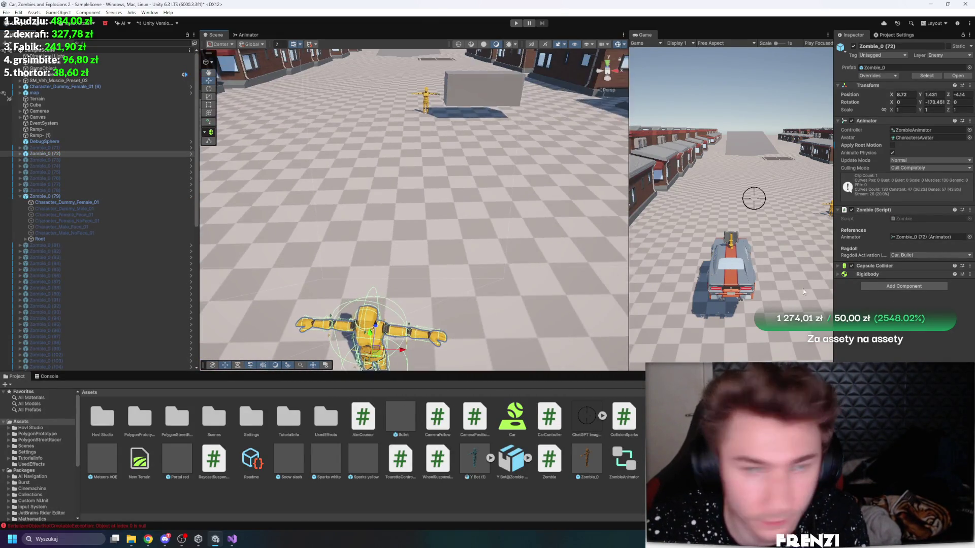
# Step: Add the Zombie Movement script component to Zombie_0 (72) and open it for editing
pyautogui.click(920, 286)
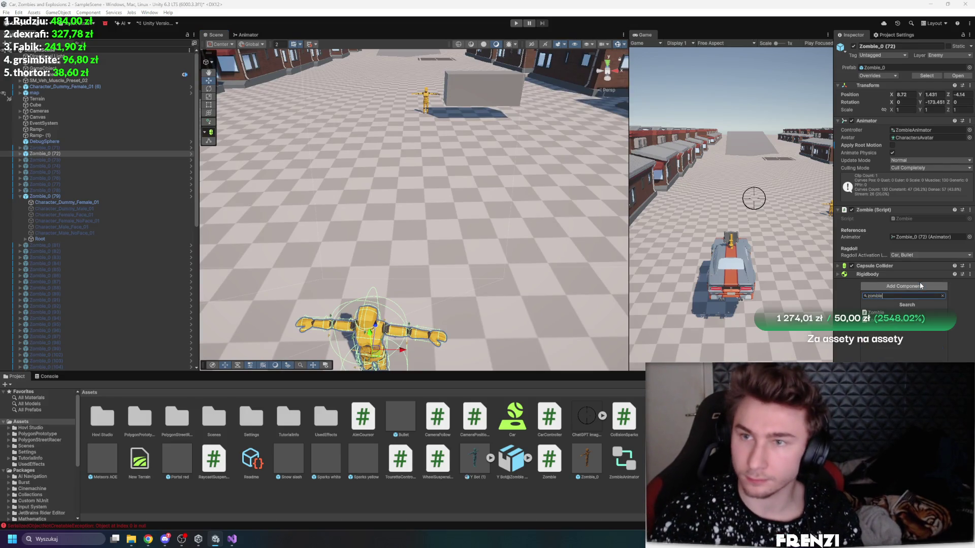
pyautogui.press('Down')
pyautogui.press('Return')
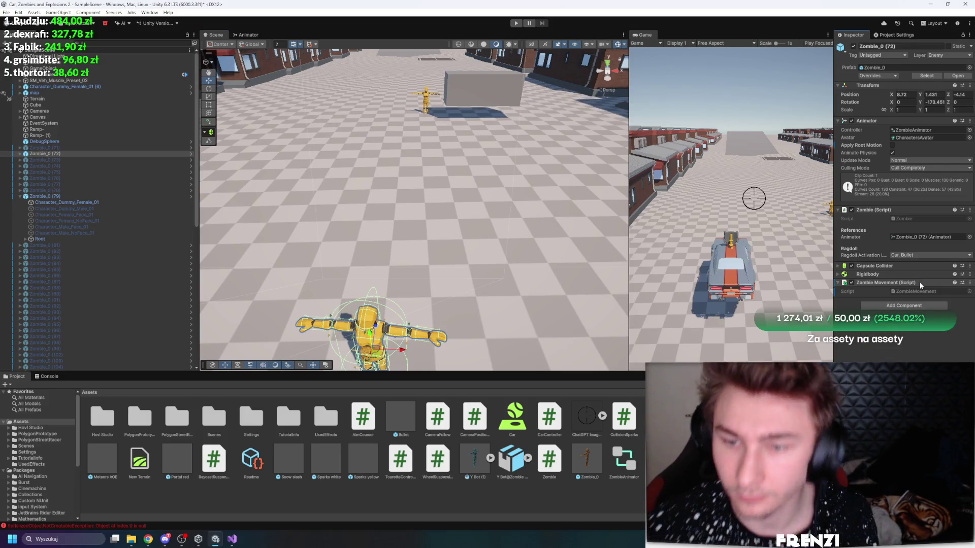
pyautogui.rightClick(557, 228)
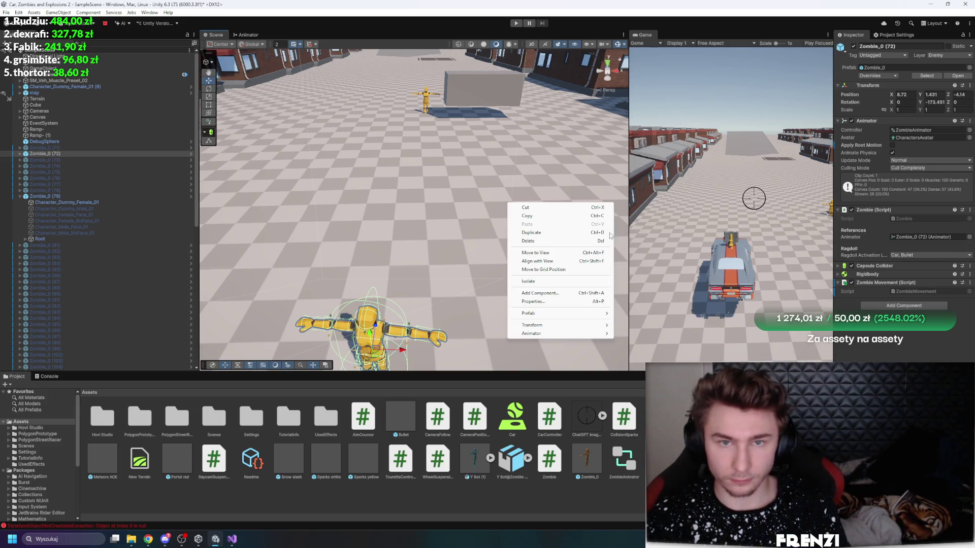
pyautogui.click(924, 297)
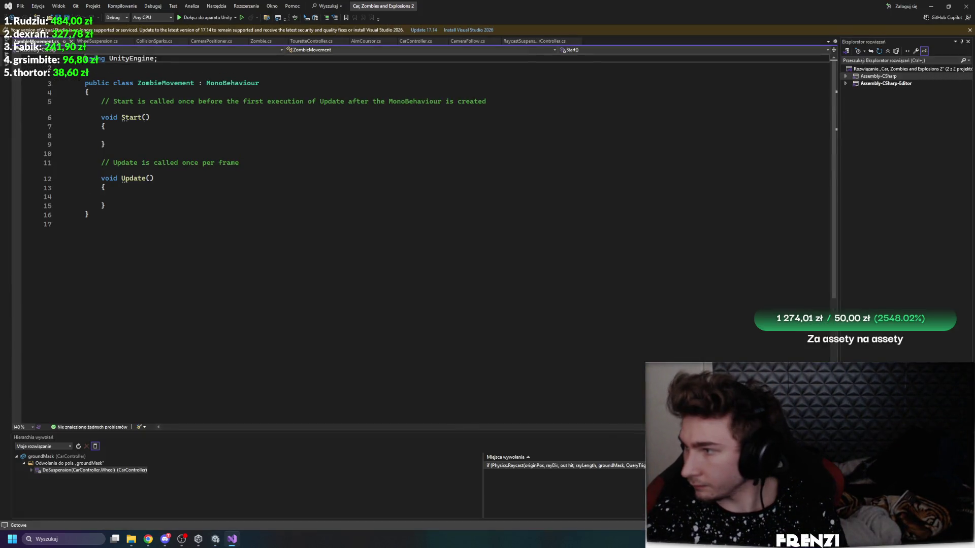
# Step: Replace ZombieMovement.cs with chase code (move speed 3, rotation speed 5, stopping distance 1.5) and save
pyautogui.click(605, 178)
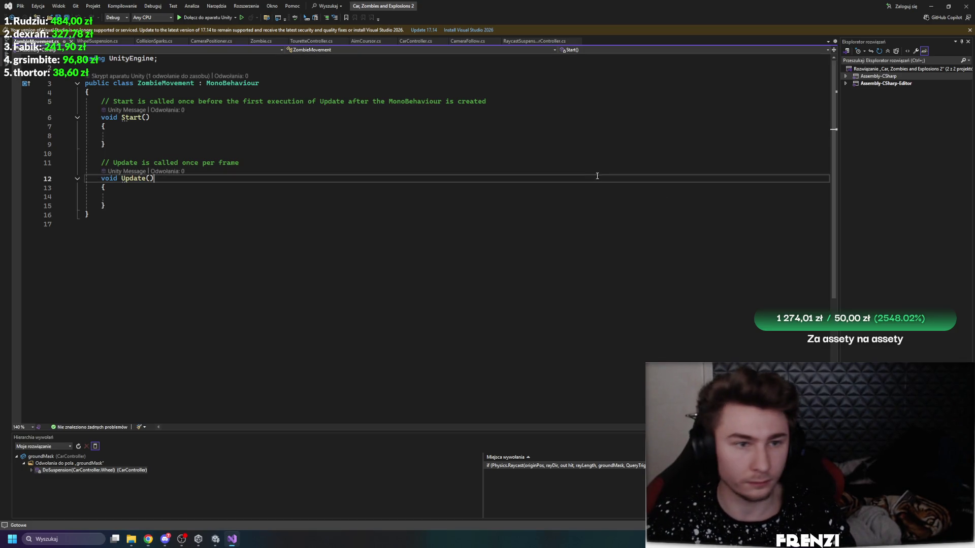
pyautogui.hotkey('ctrl', 'a')
pyautogui.hotkey('ctrl', 'v')
pyautogui.hotkey('ctrl', 's')
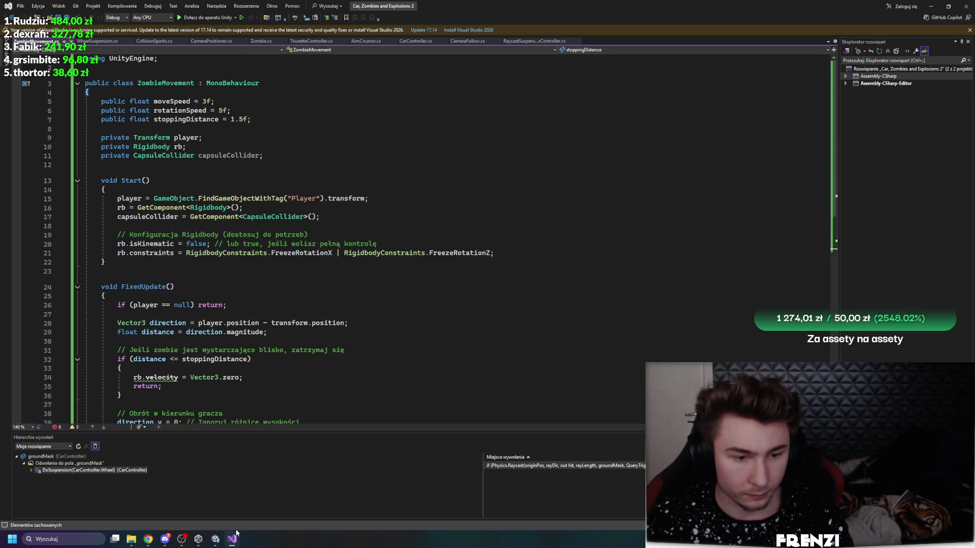
# Step: Back in Unity, decline the automatic script API update so the script compiles
pyautogui.click(235, 537)
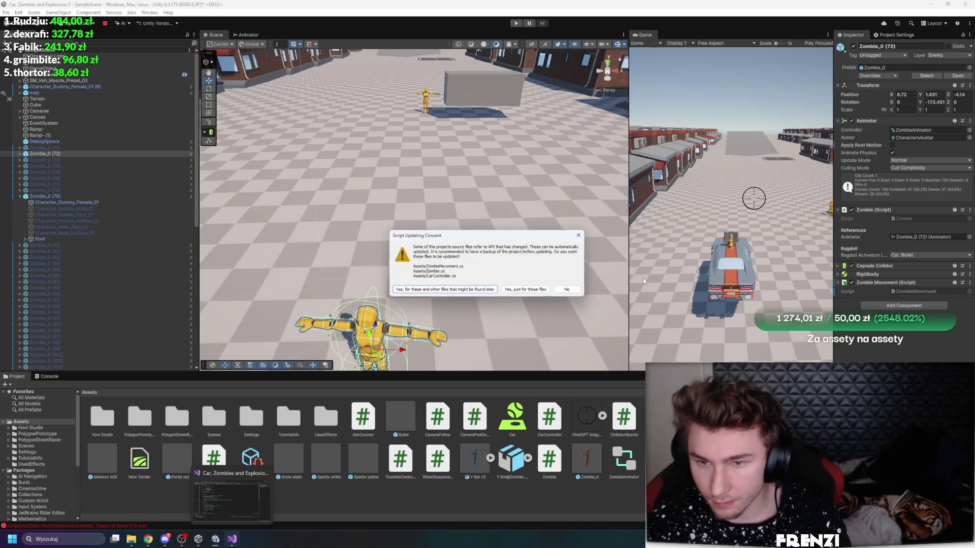
pyautogui.click(577, 289)
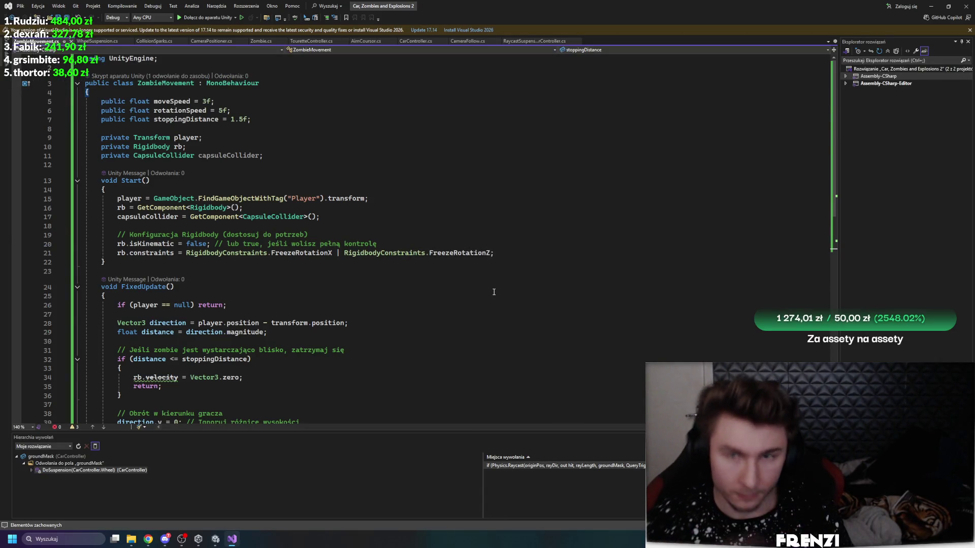
pyautogui.click(931, 6)
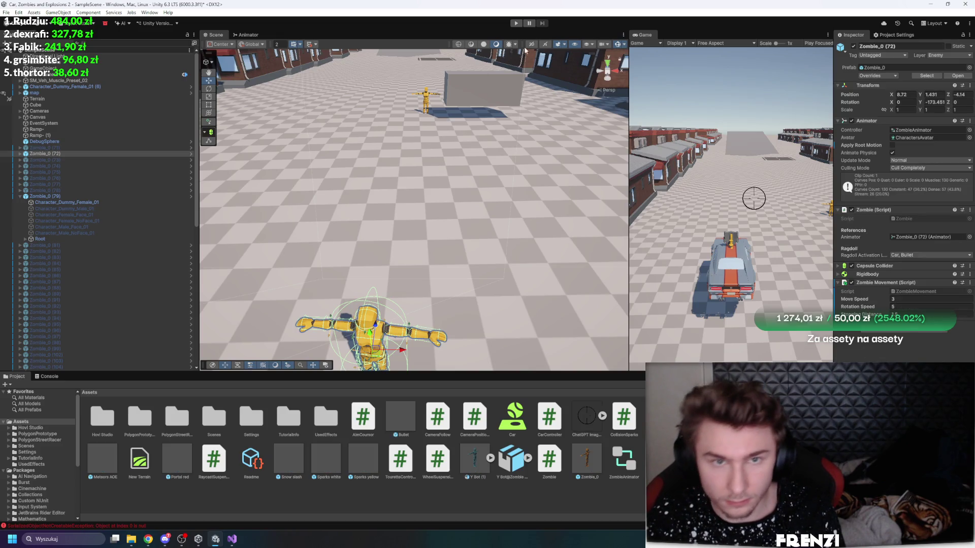
# Step: Start Play mode, widen the Game view and raise zombie Move Speed to 8.61
pyautogui.click(516, 22)
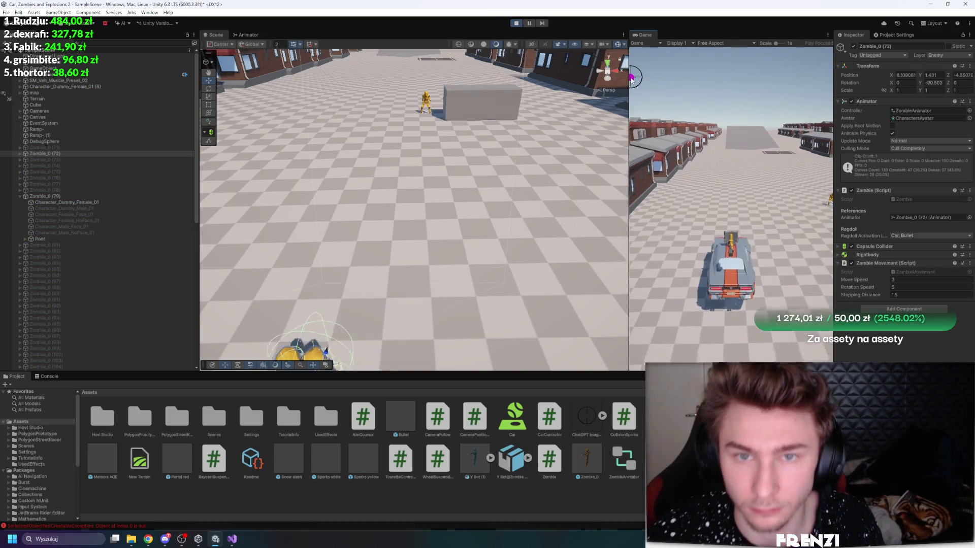
pyautogui.moveTo(629, 77); pyautogui.dragTo(335, 76)
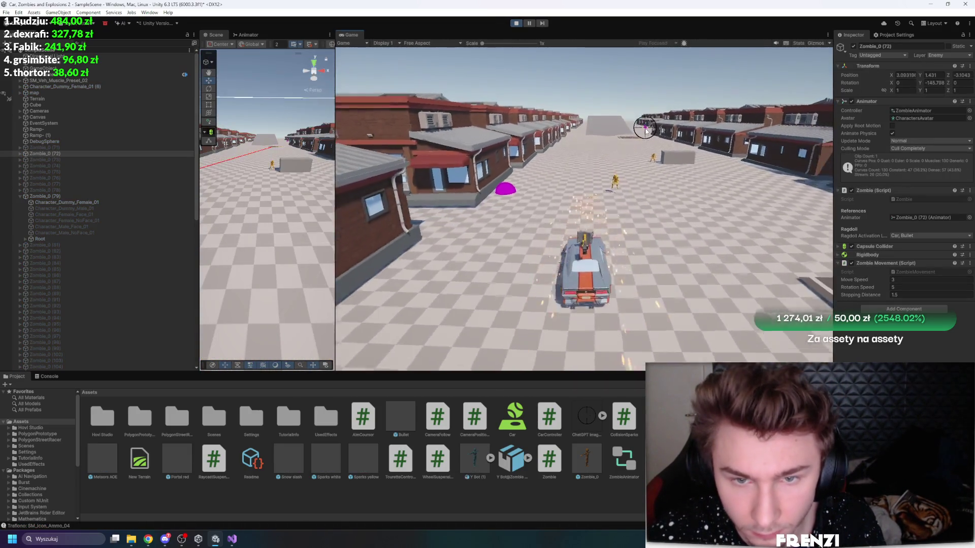
pyautogui.moveTo(854, 280); pyautogui.dragTo(934, 280)
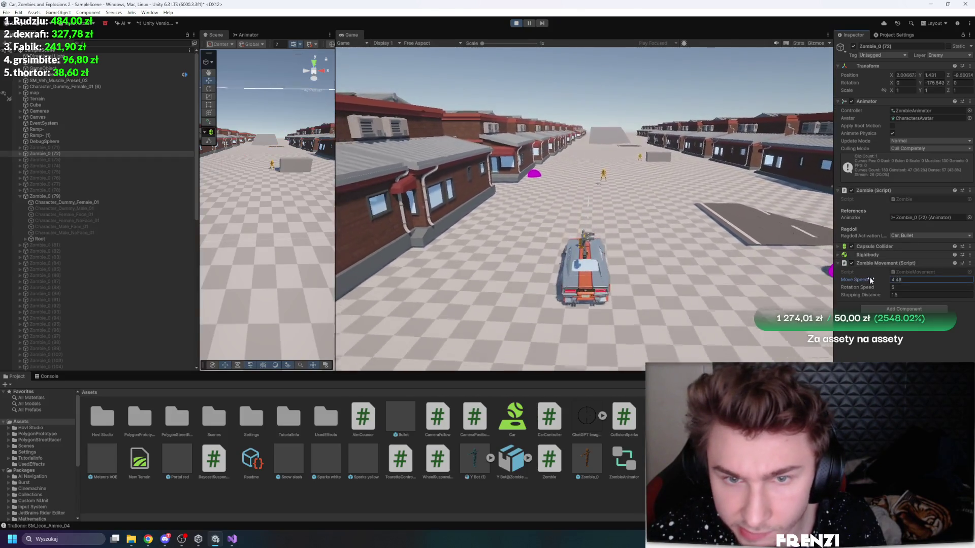
# Step: Turn off Use Gravity on Zombie_0 (79)'s Rigidbody
pyautogui.click(92, 197)
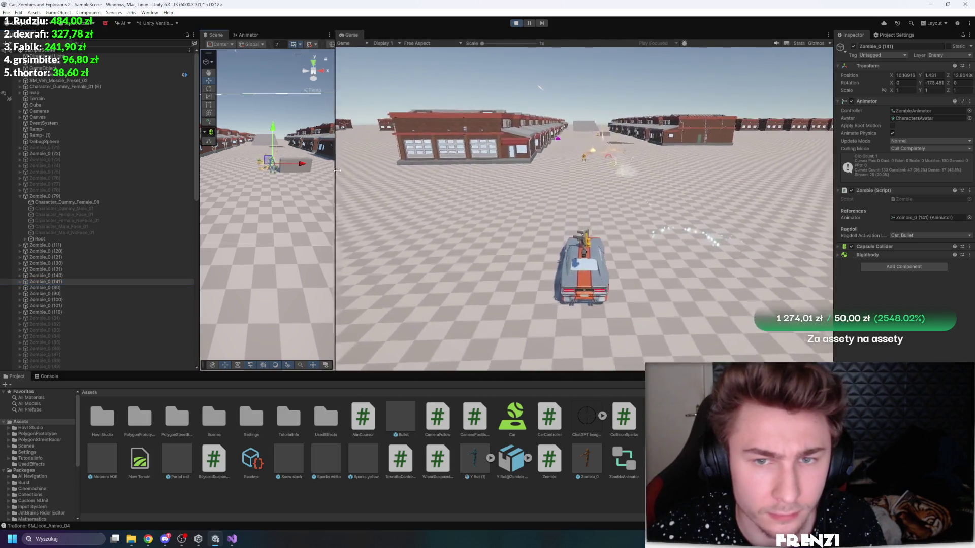
pyautogui.moveTo(335, 198); pyautogui.dragTo(539, 198)
pyautogui.moveTo(411, 198); pyautogui.dragTo(371, 157)
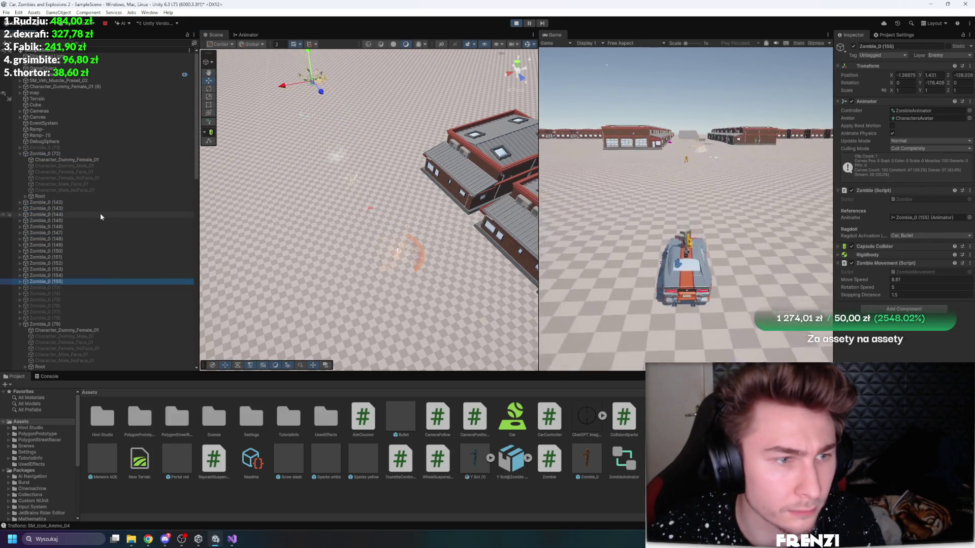
pyautogui.click(883, 255)
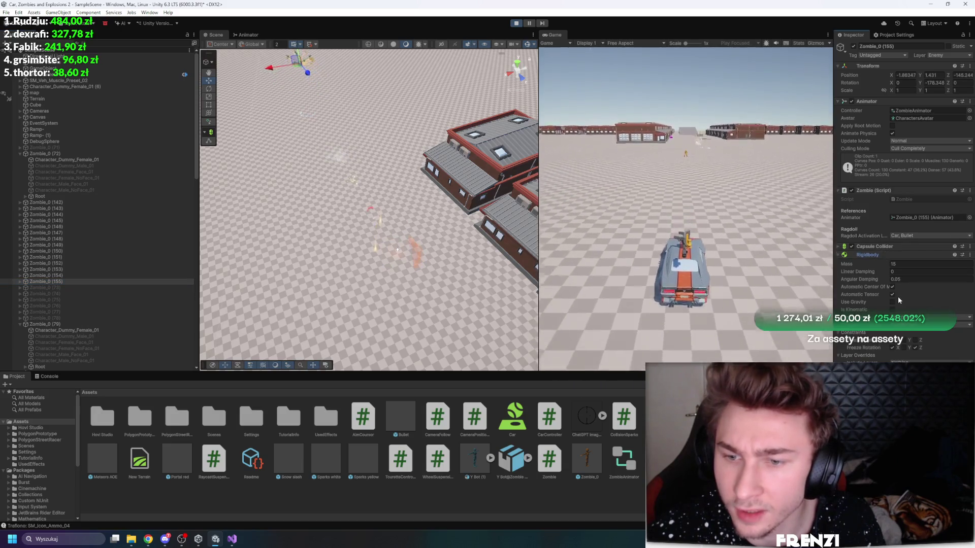
pyautogui.click(892, 302)
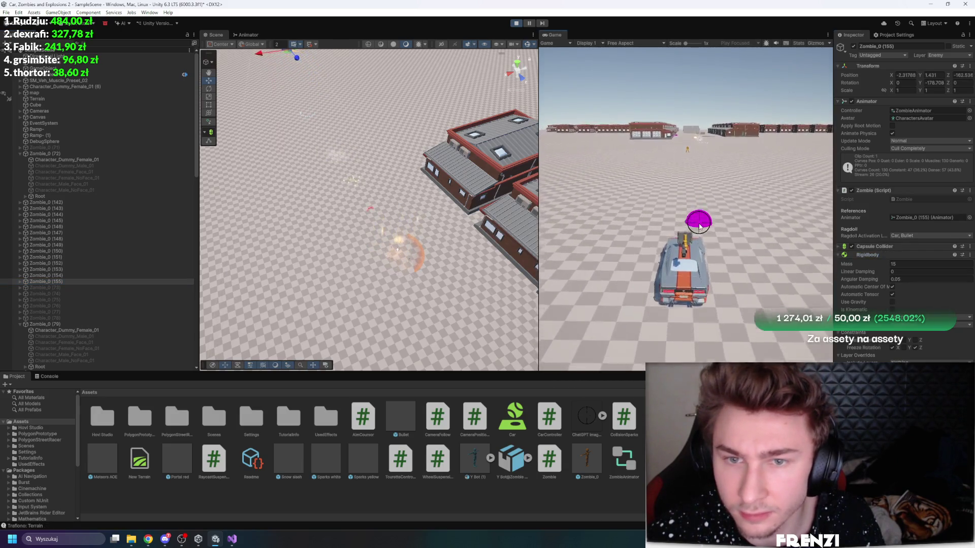
# Step: Turn off Is Trigger on the capsule colliders of zombies 142–155
pyautogui.keyDown('shift'); pyautogui.click(104, 203); pyautogui.keyUp('shift')
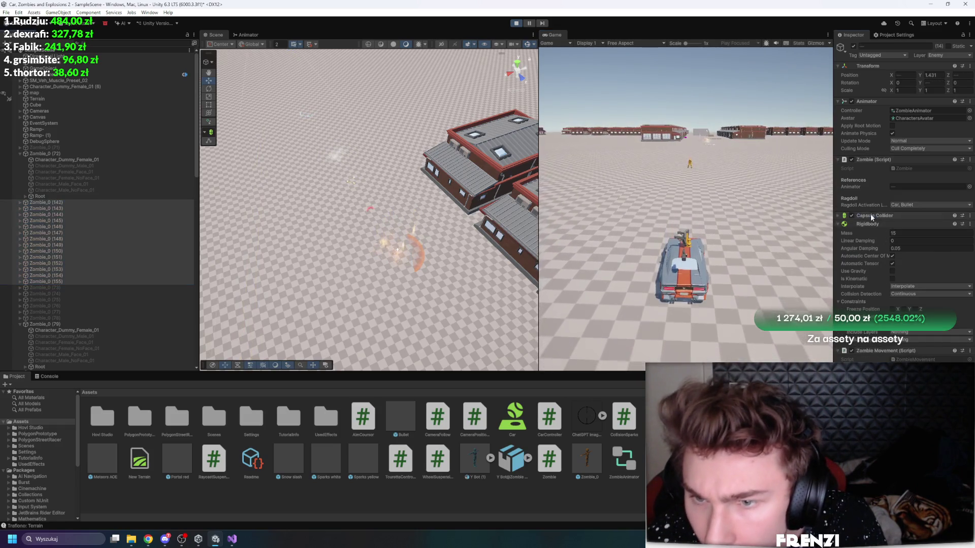
pyautogui.click(870, 215)
pyautogui.click(892, 235)
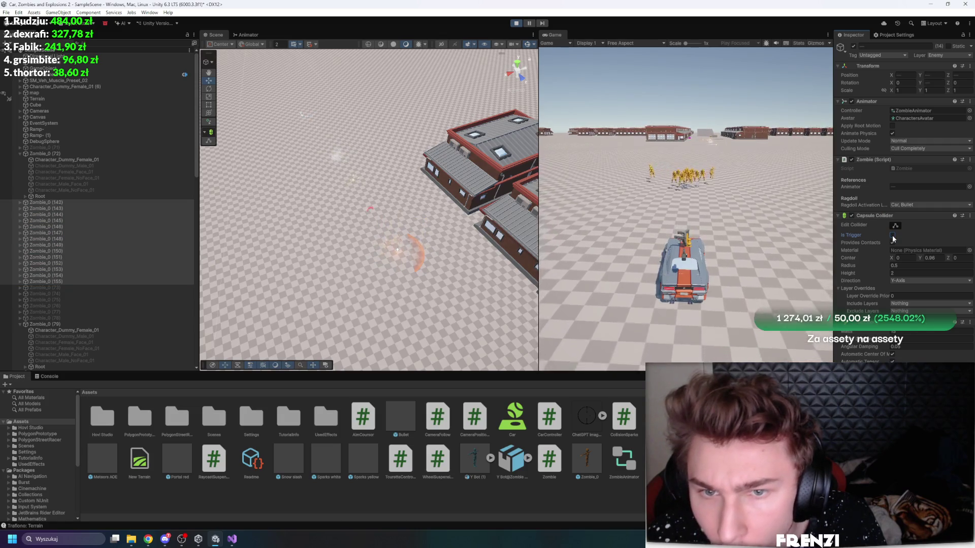
# Step: Drive the car into the zombie crowd, add Zombie_0 (73) to the selection, and view the ZombieAnimator graph
pyautogui.press('a')
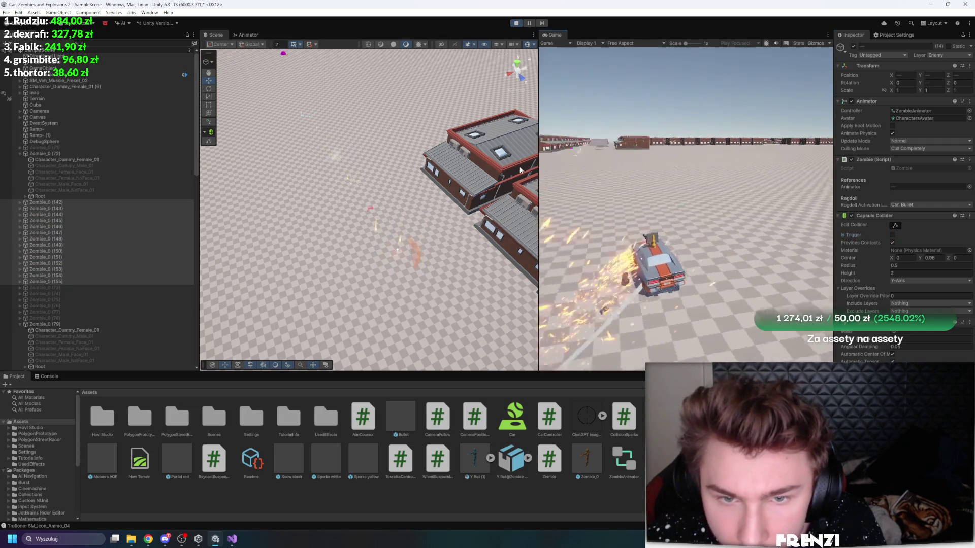
pyautogui.press('a')
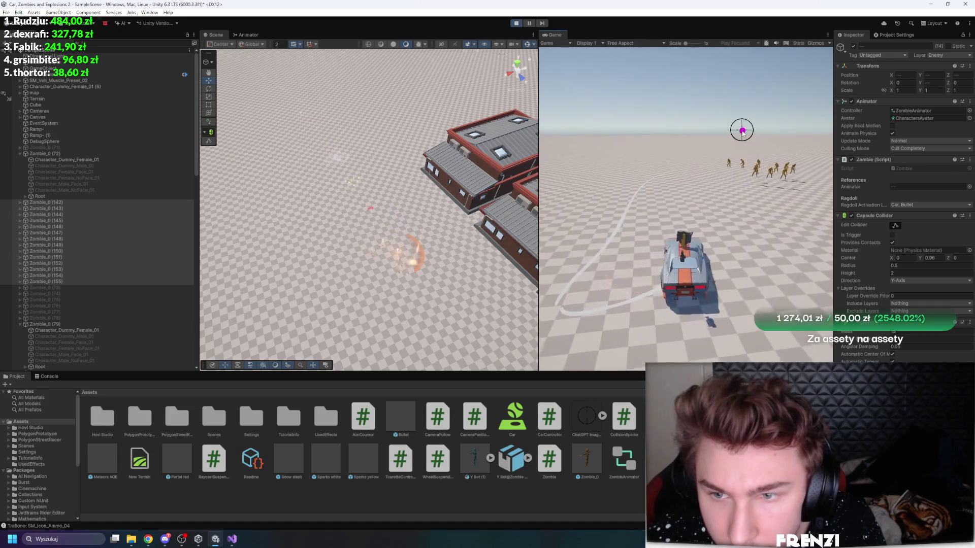
pyautogui.press('w')
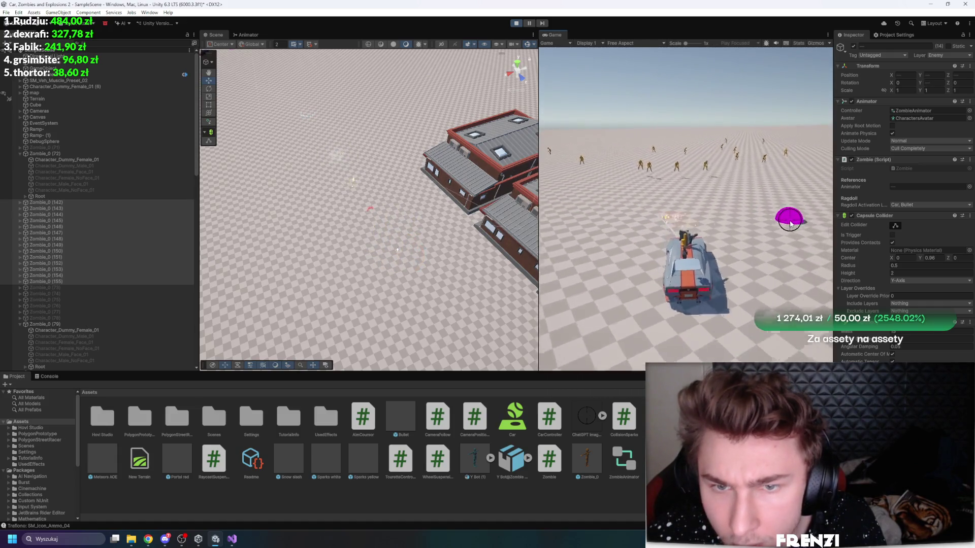
pyautogui.press('a')
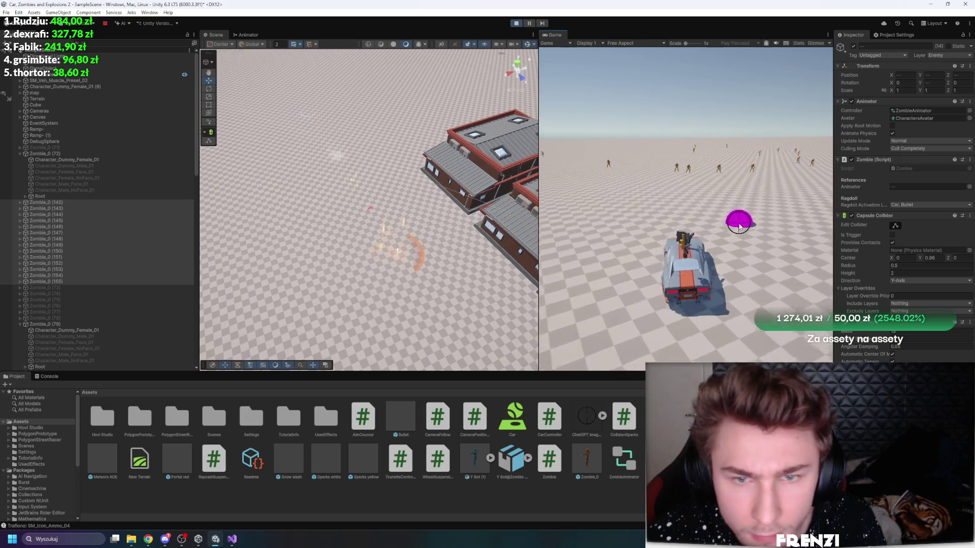
pyautogui.keyDown('shift'); pyautogui.click(64, 287); pyautogui.keyUp('shift')
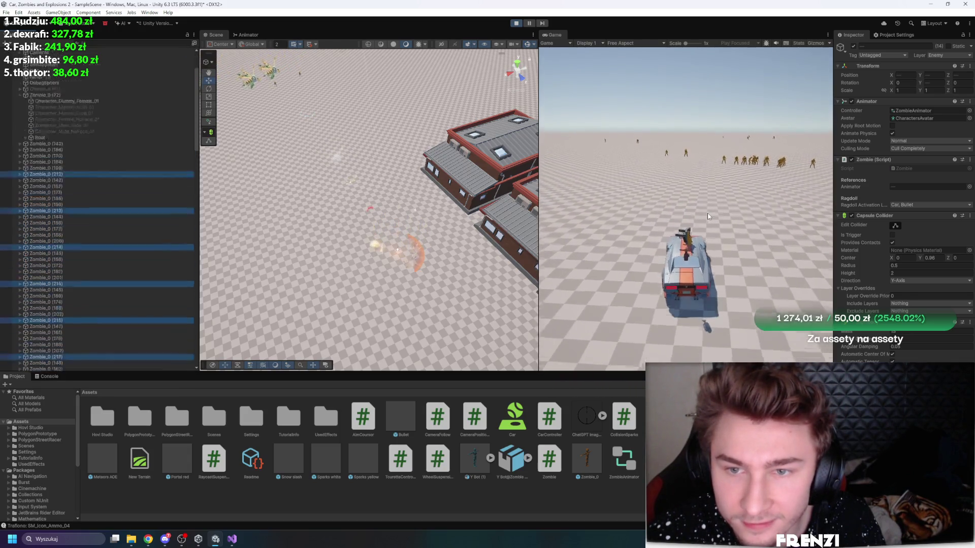
pyautogui.click(246, 35)
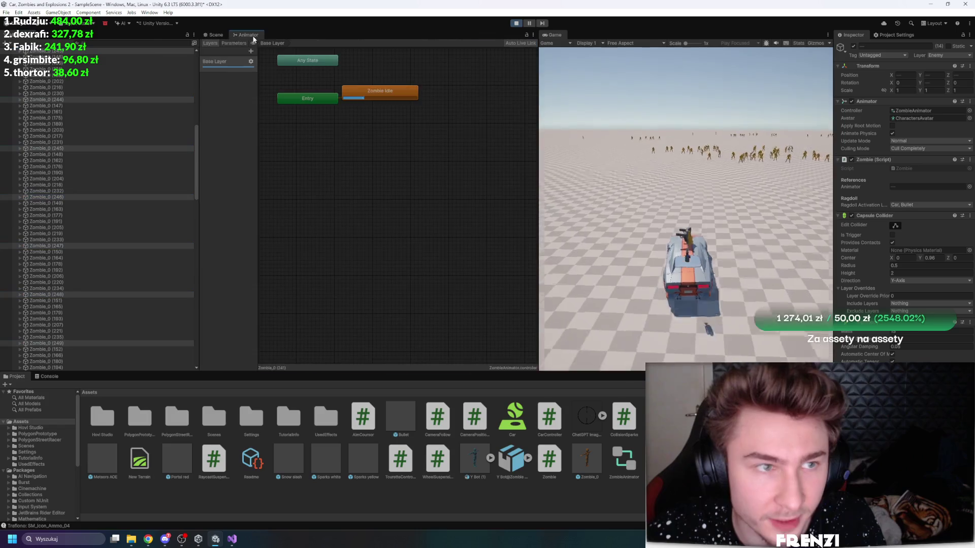
# Step: Select zombies 244 through 150, then maximize the Game view while driving through the crowd
pyautogui.click(109, 100)
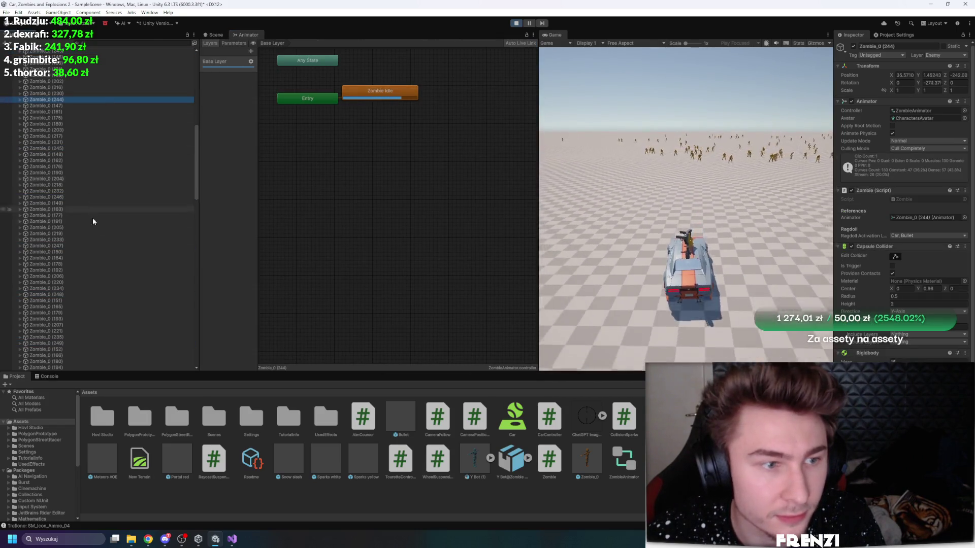
pyautogui.keyDown('shift'); pyautogui.click(99, 252); pyautogui.keyUp('shift')
pyautogui.click(561, 220)
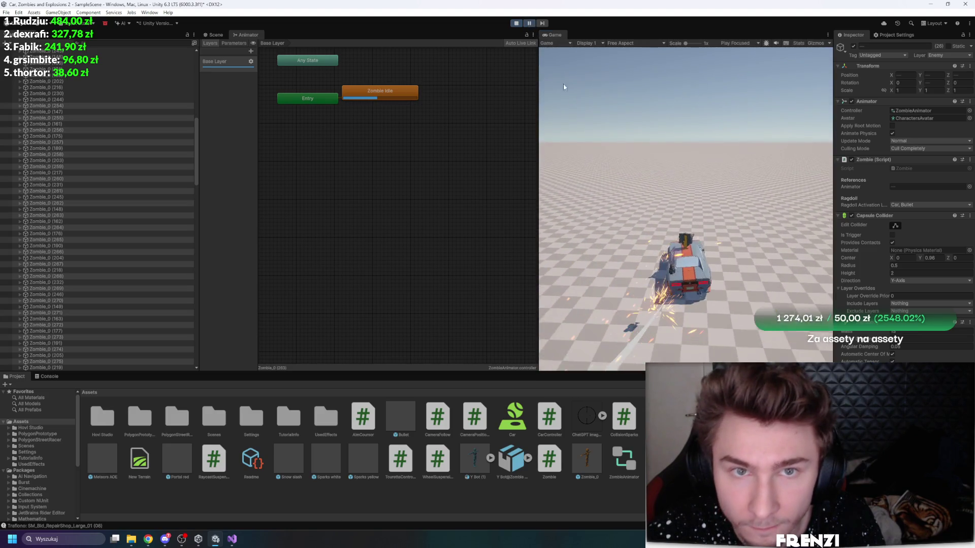
pyautogui.hotkey('shift', 'space')
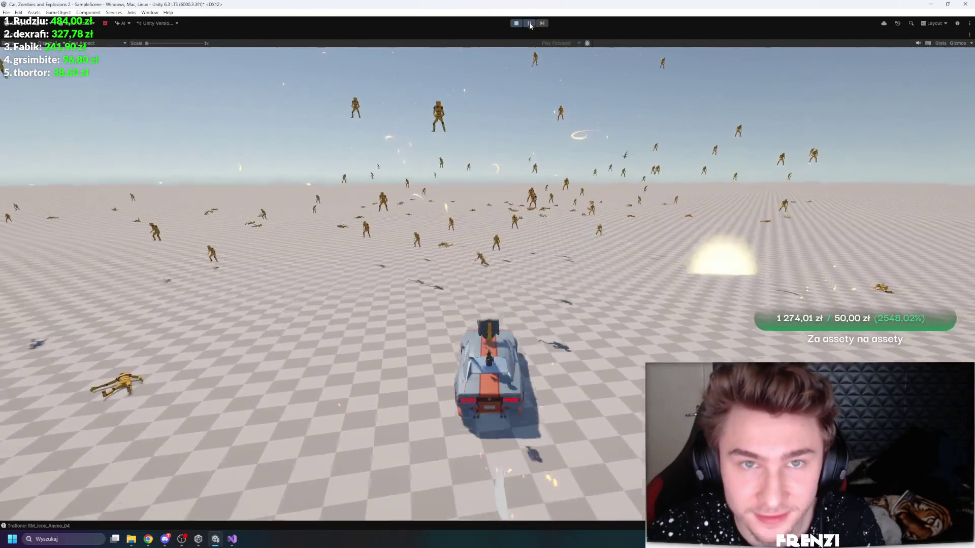
# Step: Pause the game and select zombies Zombie_0 (142) through (253)
pyautogui.hotkey('ctrl', 'shift', 'p')
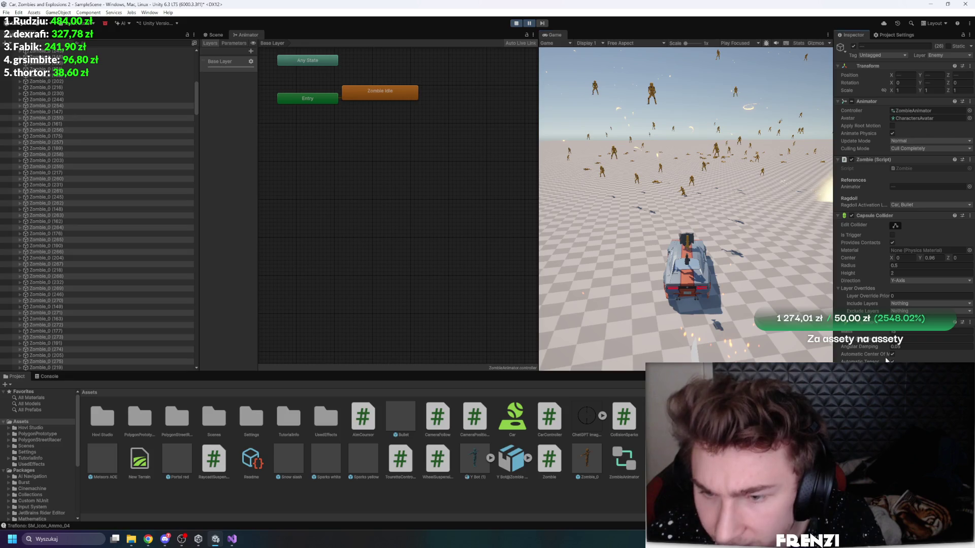
pyautogui.hotkey('ctrl', 'shift', 'p')
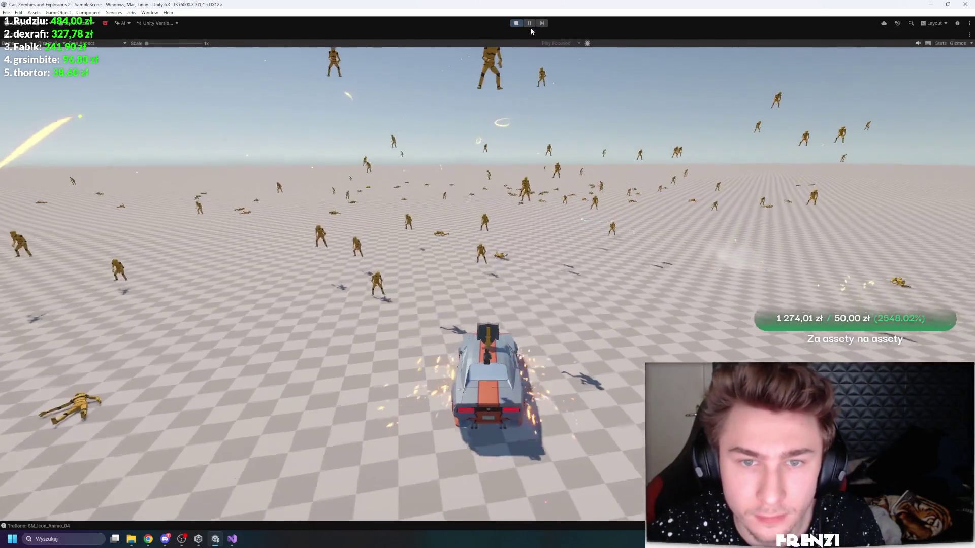
pyautogui.hotkey('ctrl', 'shift', 'p')
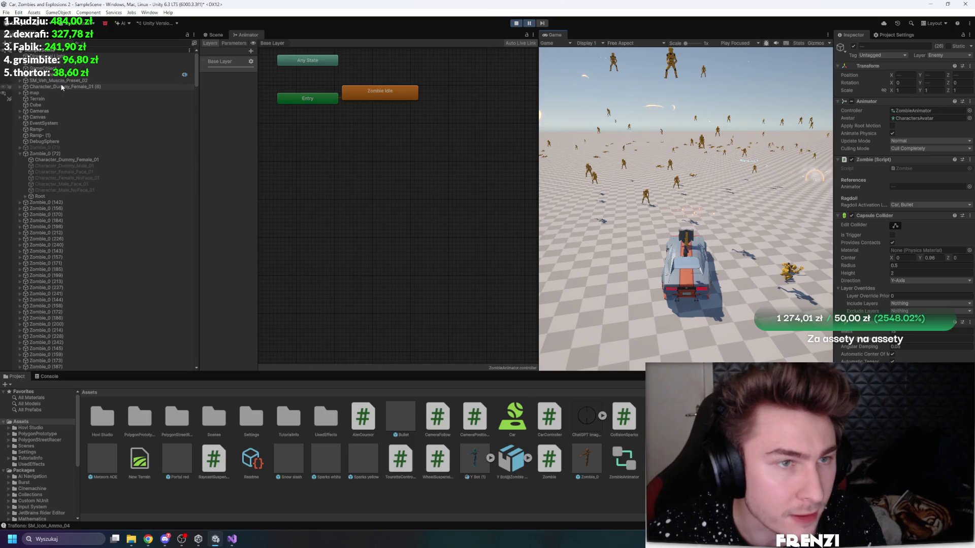
pyautogui.click(49, 203)
pyautogui.scroll(-10, 118, 241)
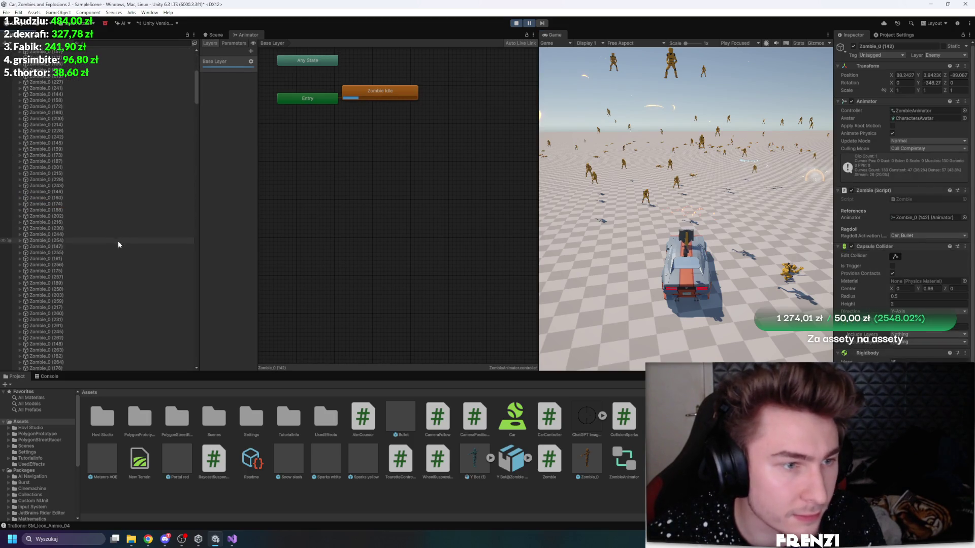
pyautogui.scroll(-10, 115, 299)
pyautogui.keyDown('shift'); pyautogui.click(59, 214); pyautogui.keyUp('shift')
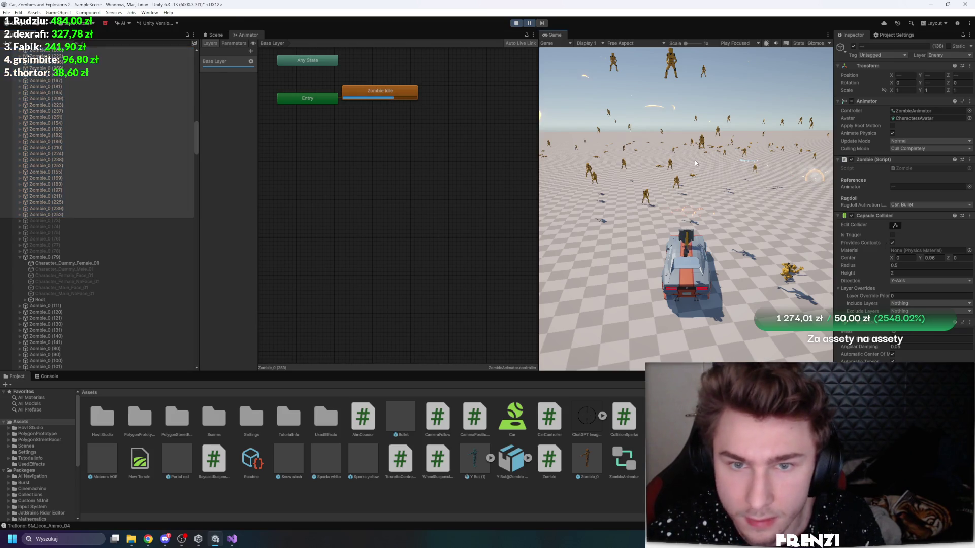
# Step: Play with the Game view maximized, then pause and restore the editor layout
pyautogui.hotkey('shift', 'space')
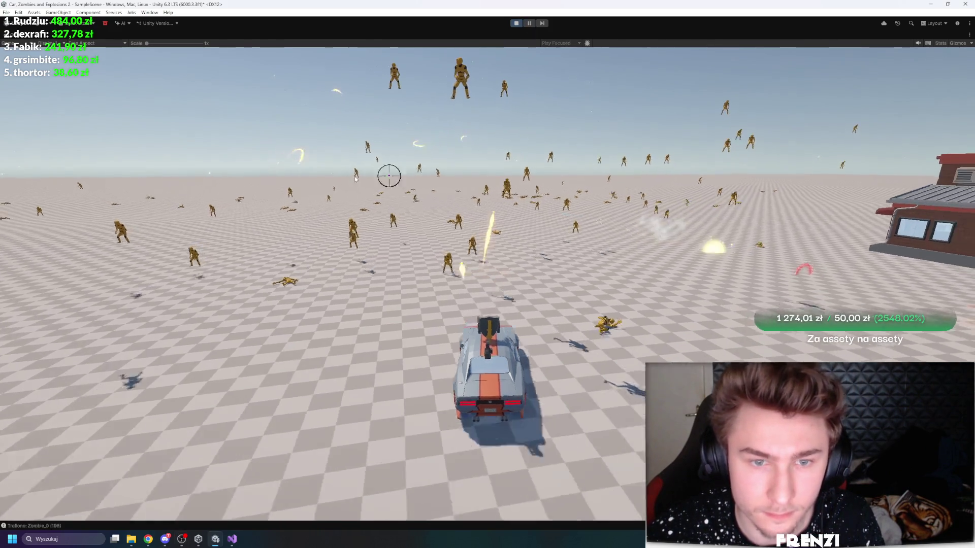
pyautogui.hotkey('shift', 'space')
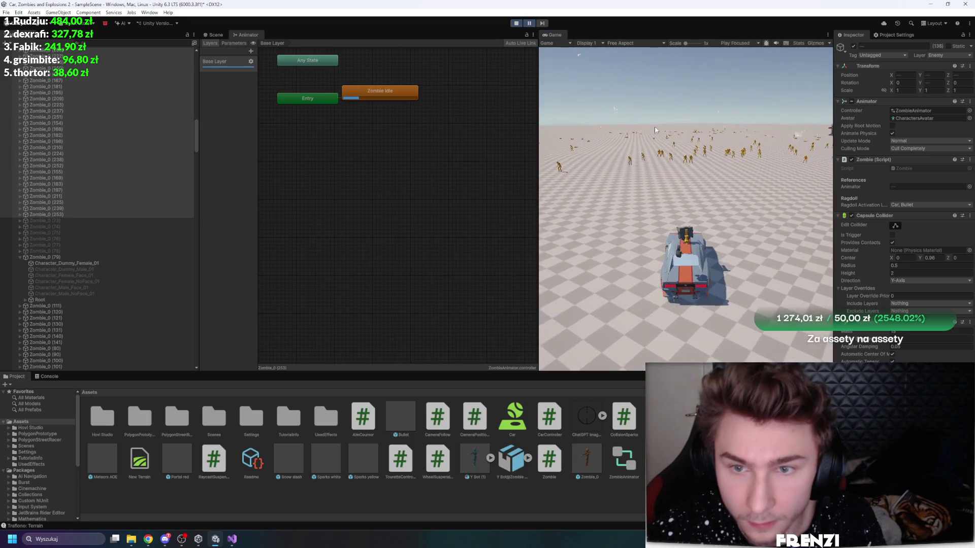
pyautogui.hotkey('shift', 'space')
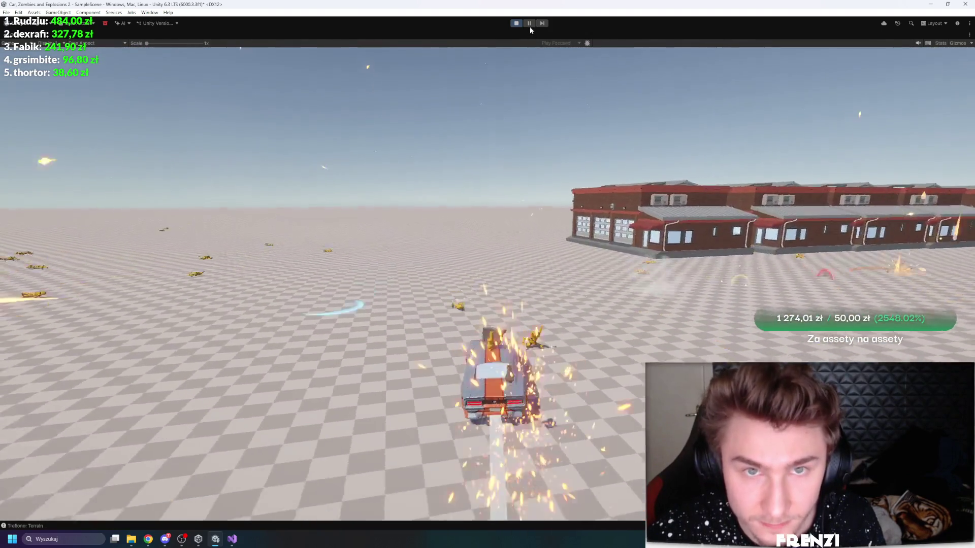
pyautogui.click(529, 24)
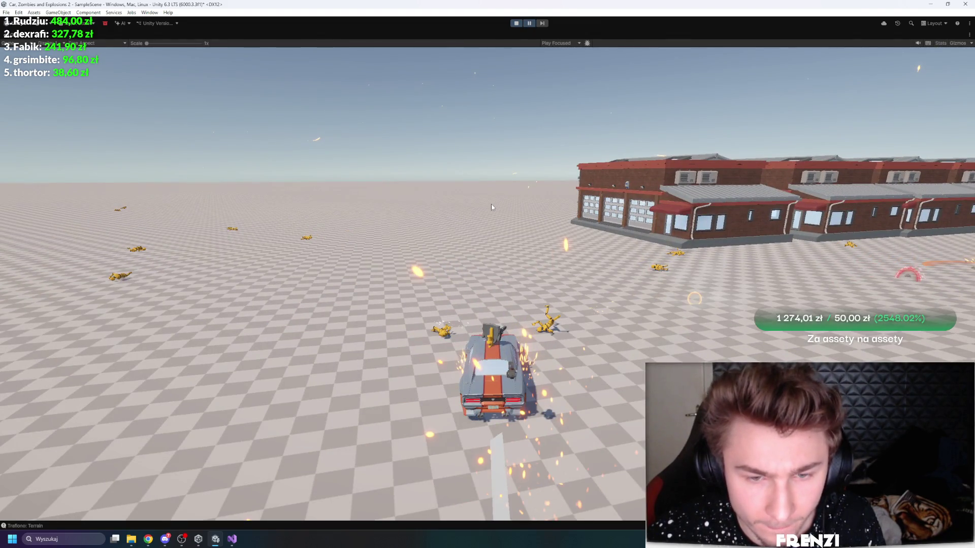
pyautogui.hotkey('shift', 'space')
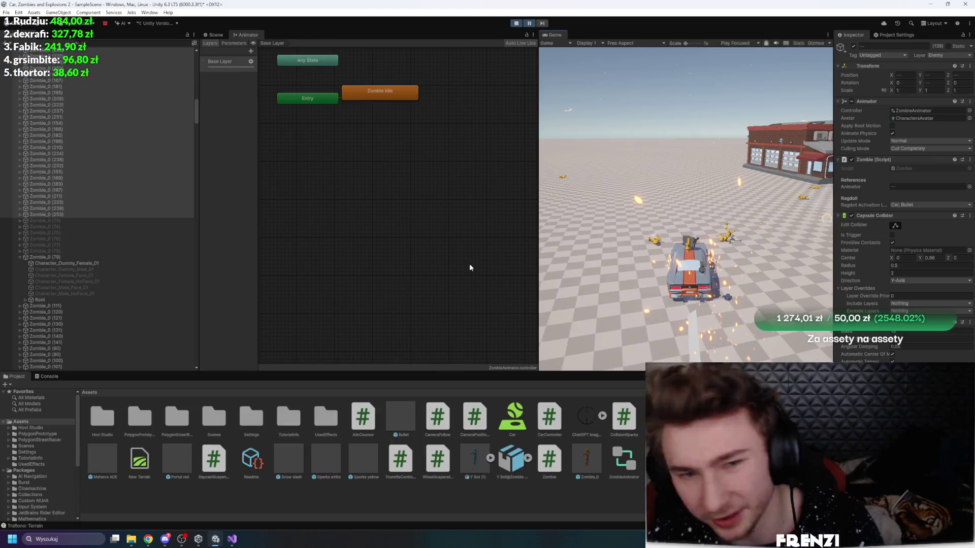
# Step: Check the Console, widen the Game view and show the Scene view instead of the Animator
pyautogui.click(49, 377)
pyautogui.click(15, 376)
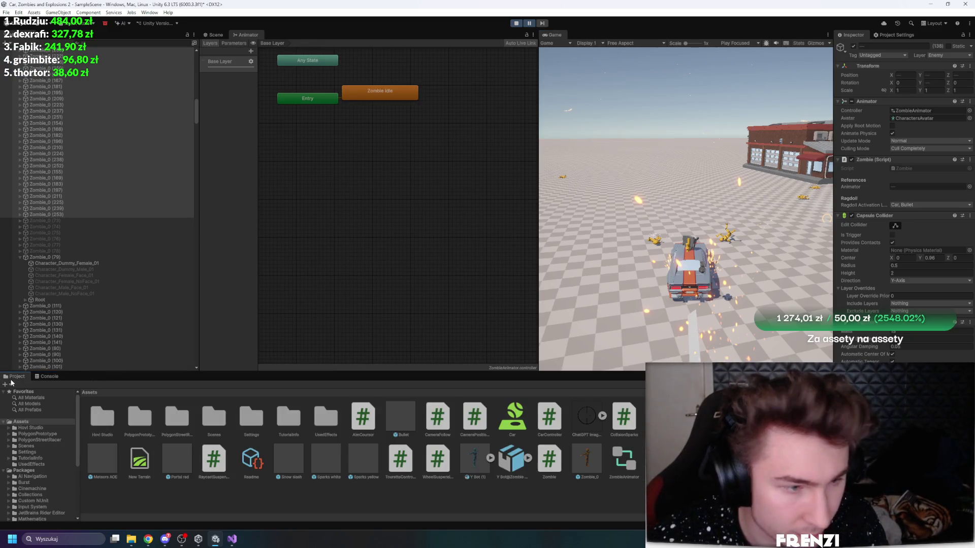
pyautogui.moveTo(539, 183); pyautogui.dragTo(426, 185)
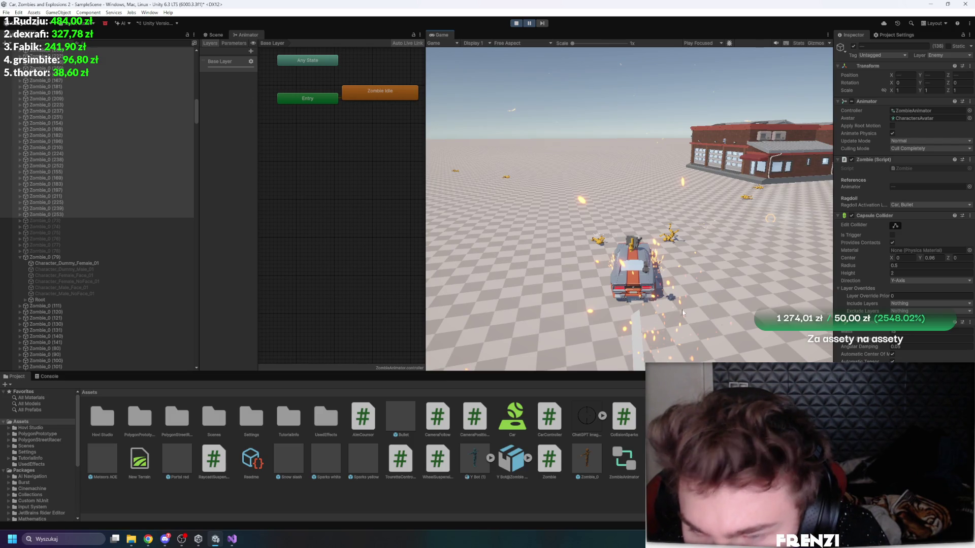
pyautogui.click(212, 34)
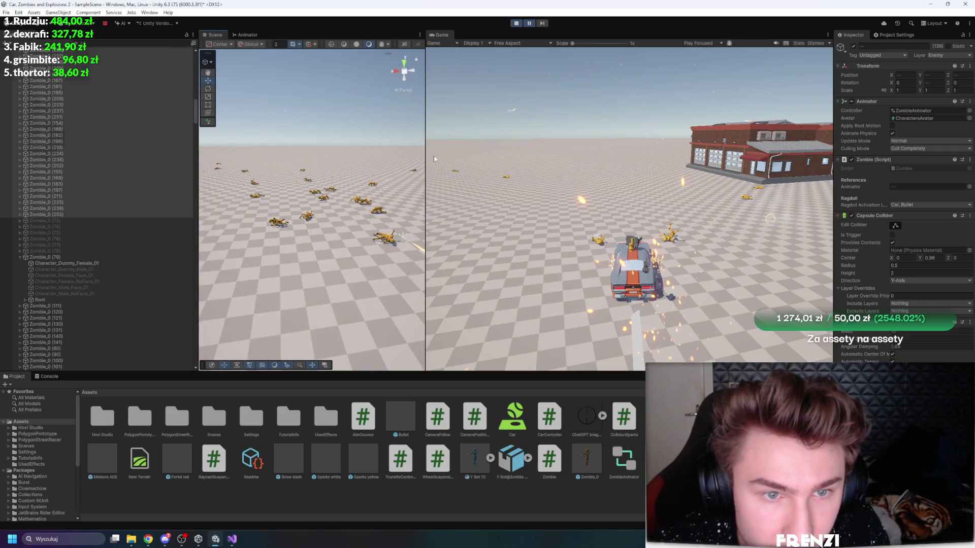
# Step: Widen the Scene view, pause and resume, and select fallen zombies Zombie_0 (182) and (217)
pyautogui.moveTo(425, 143); pyautogui.dragTo(700, 143)
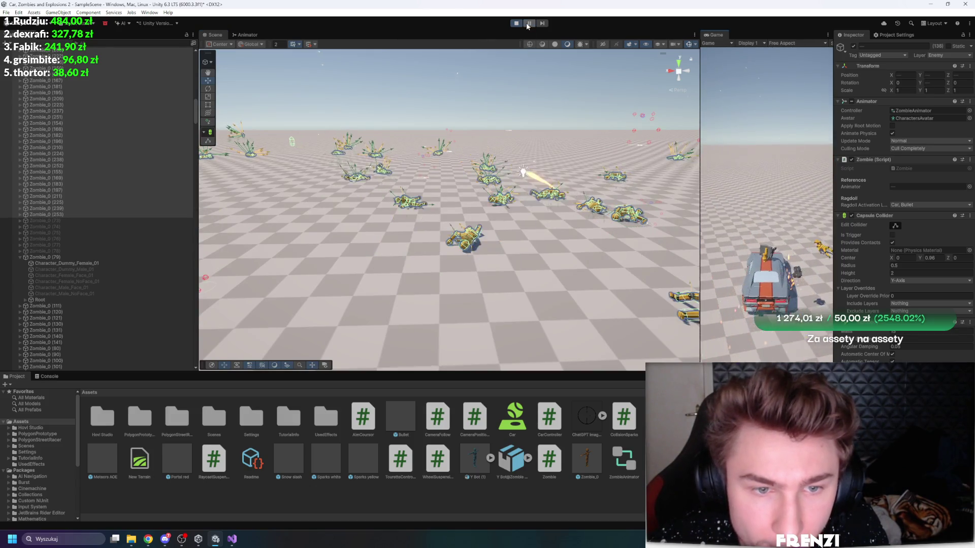
pyautogui.click(526, 22)
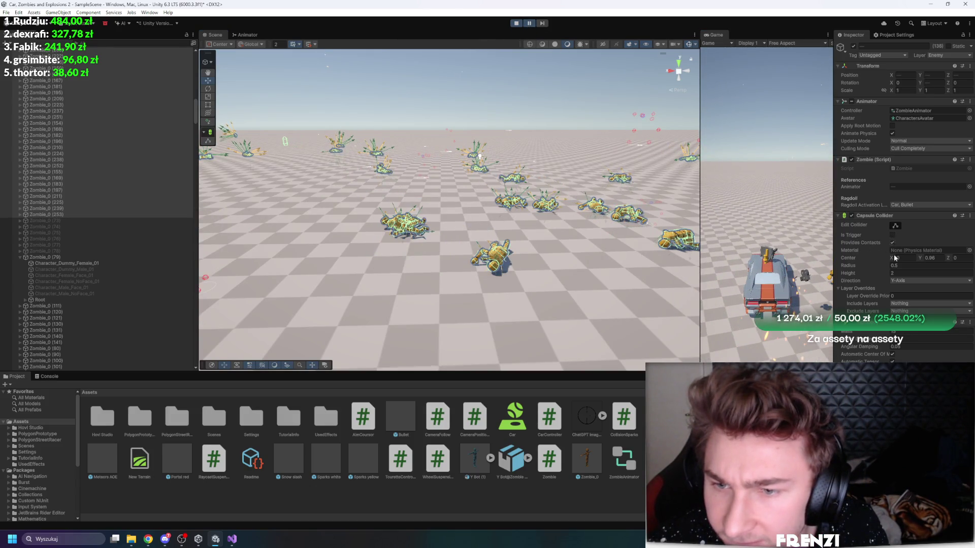
pyautogui.click(531, 23)
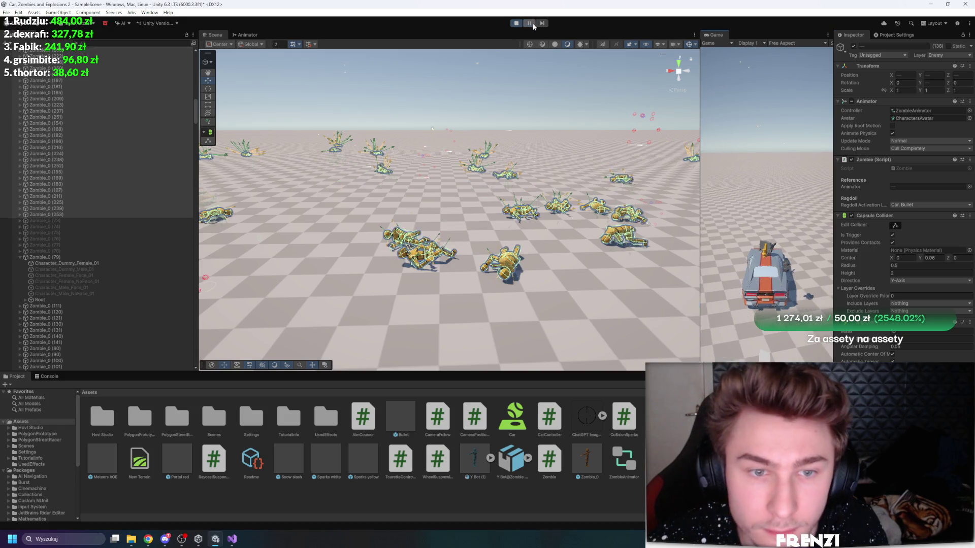
pyautogui.click(719, 158)
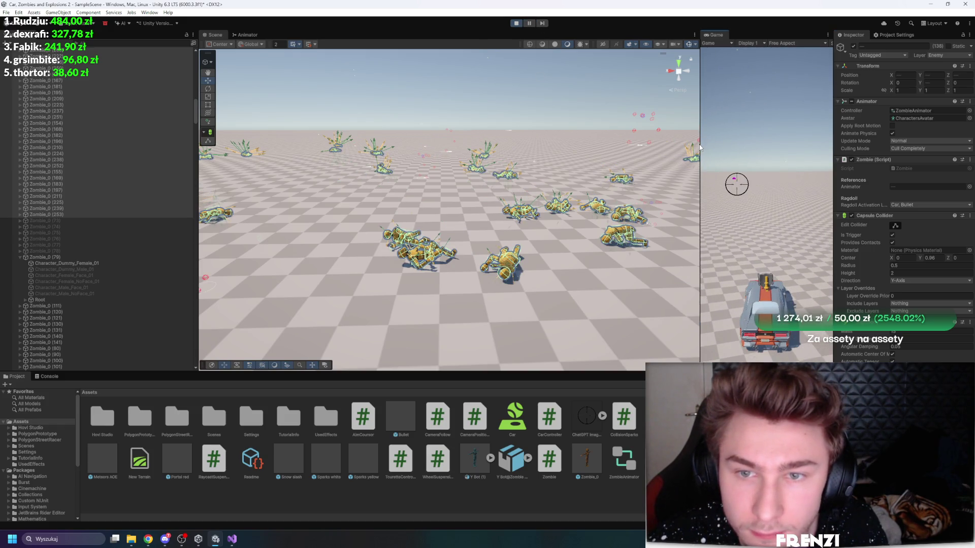
pyautogui.click(404, 206)
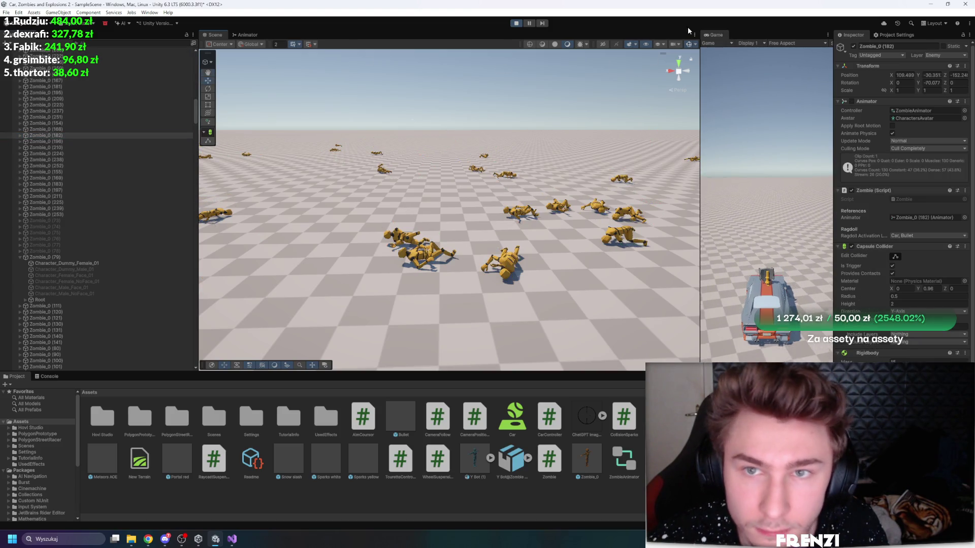
pyautogui.moveTo(550, 78)
pyautogui.mouseDown()
pyautogui.moveTo(506, 149)
pyautogui.moveTo(539, 79)
pyautogui.mouseUp()
pyautogui.click(540, 80)
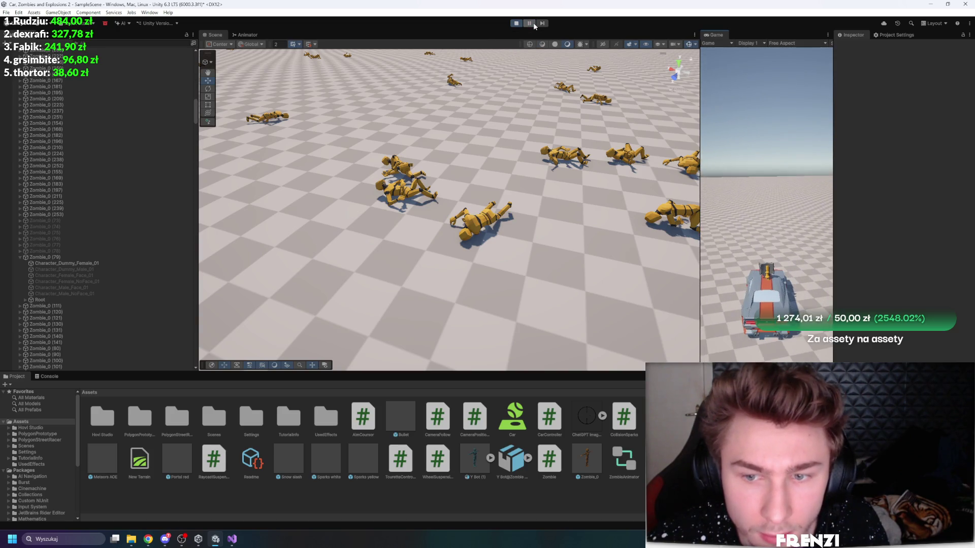
pyautogui.click(477, 236)
pyautogui.click(63, 135)
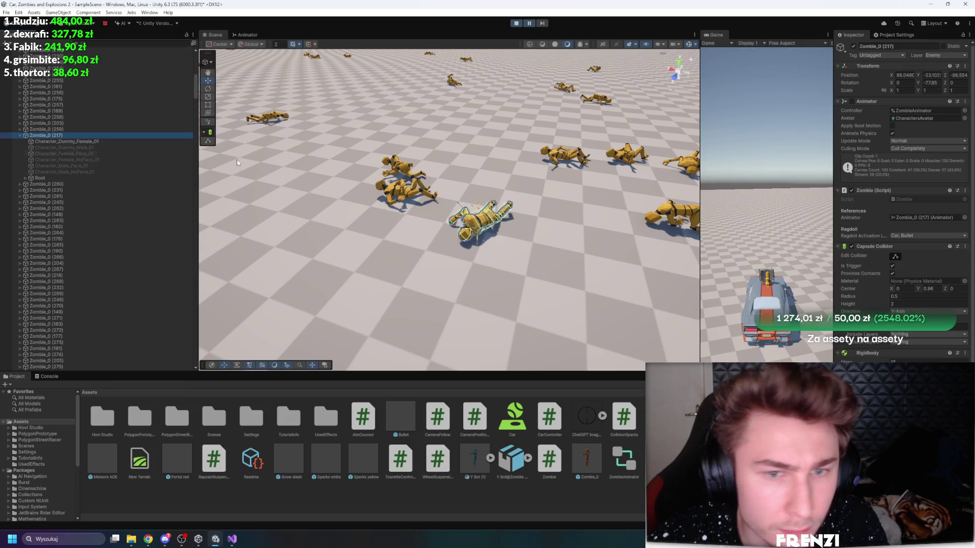
# Step: Orbit over the ragdolled zombie field, step one frame, and resume the game
pyautogui.scroll(-10, 483, 203)
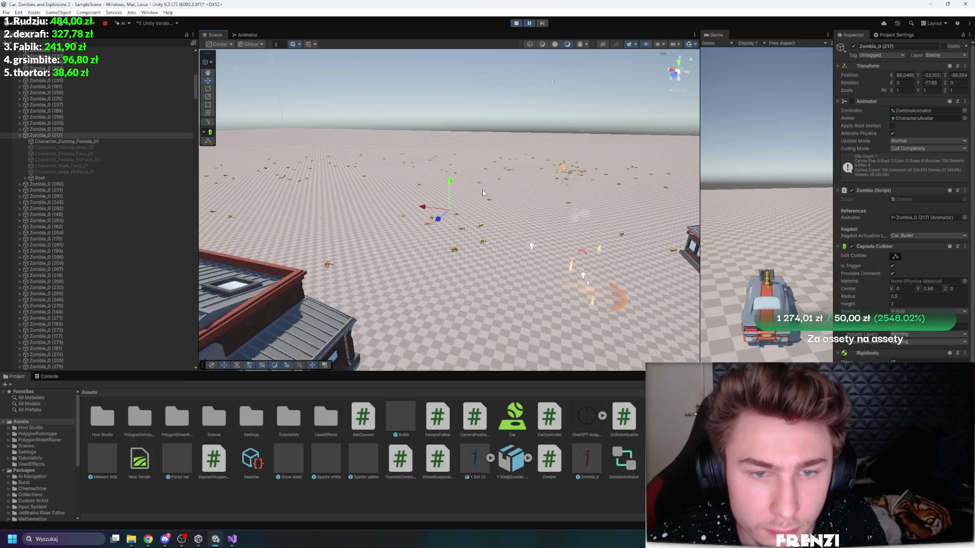
pyautogui.moveTo(447, 133)
pyautogui.mouseDown()
pyautogui.moveTo(342, 174)
pyautogui.moveTo(316, 168)
pyautogui.mouseUp()
pyautogui.scroll(-1, 858, 342)
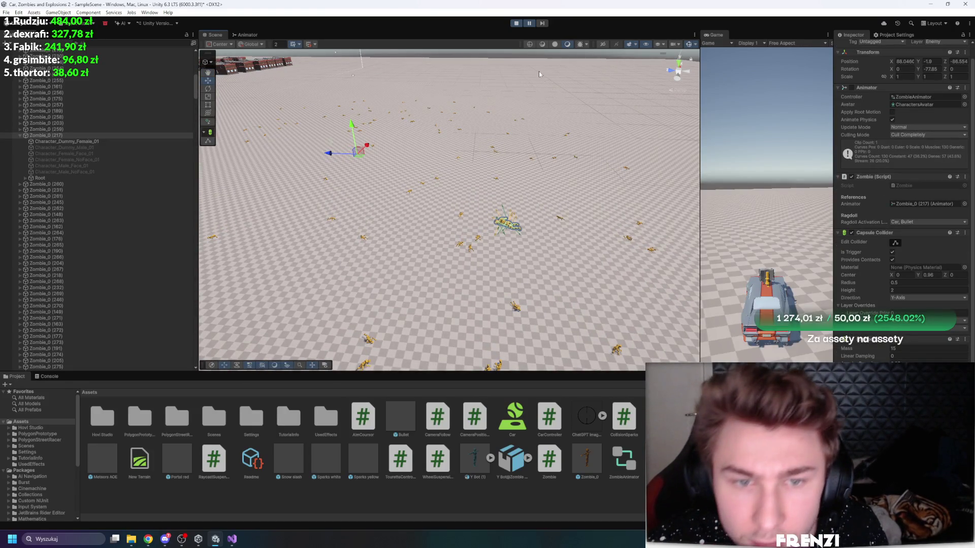
pyautogui.moveTo(507, 173); pyautogui.dragTo(507, 195)
pyautogui.scroll(10, 506, 195)
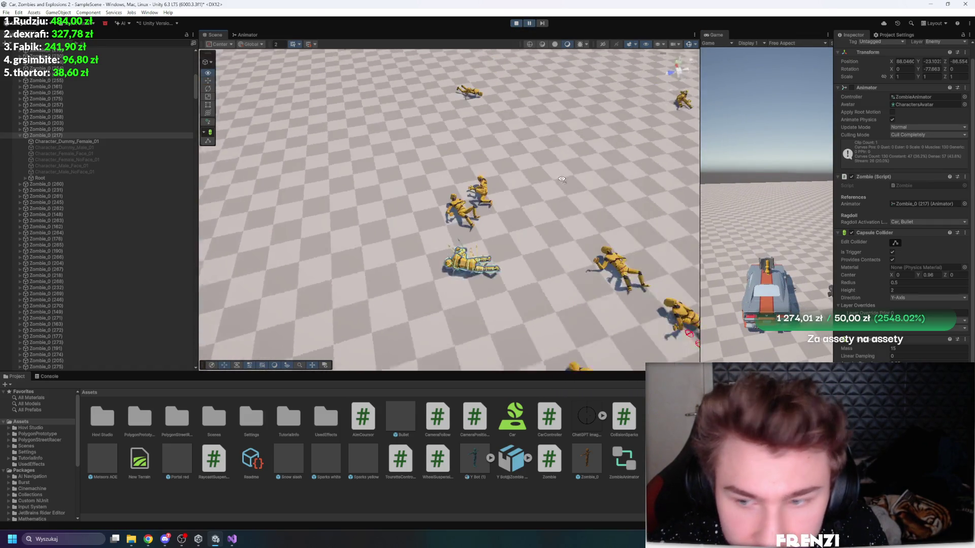
pyautogui.scroll(-10, 507, 195)
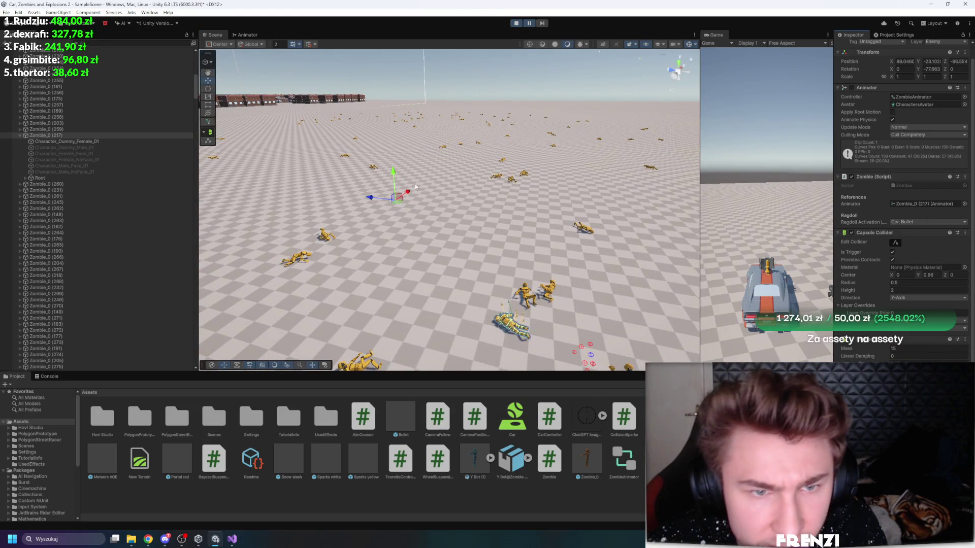
pyautogui.moveTo(442, 63); pyautogui.dragTo(513, 36)
pyautogui.click(541, 28)
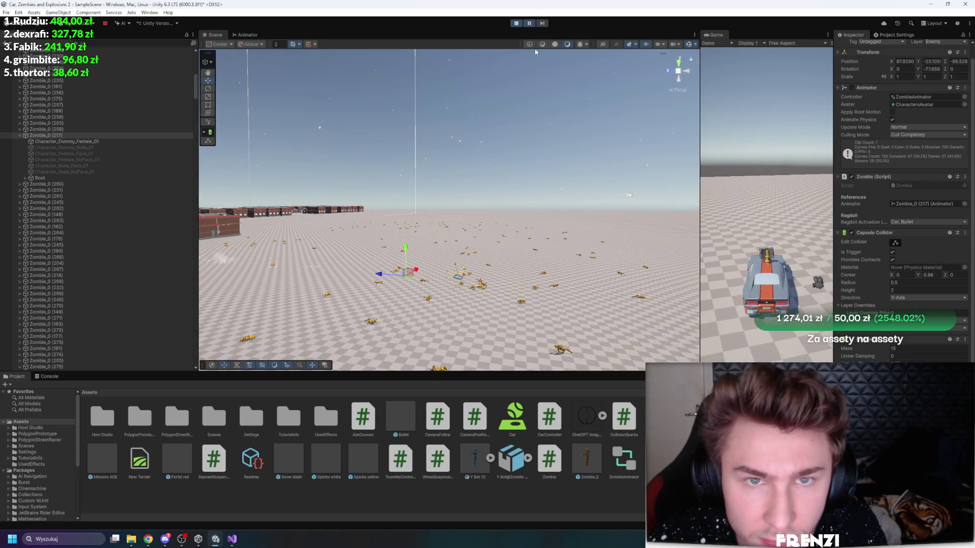
pyautogui.click(531, 24)
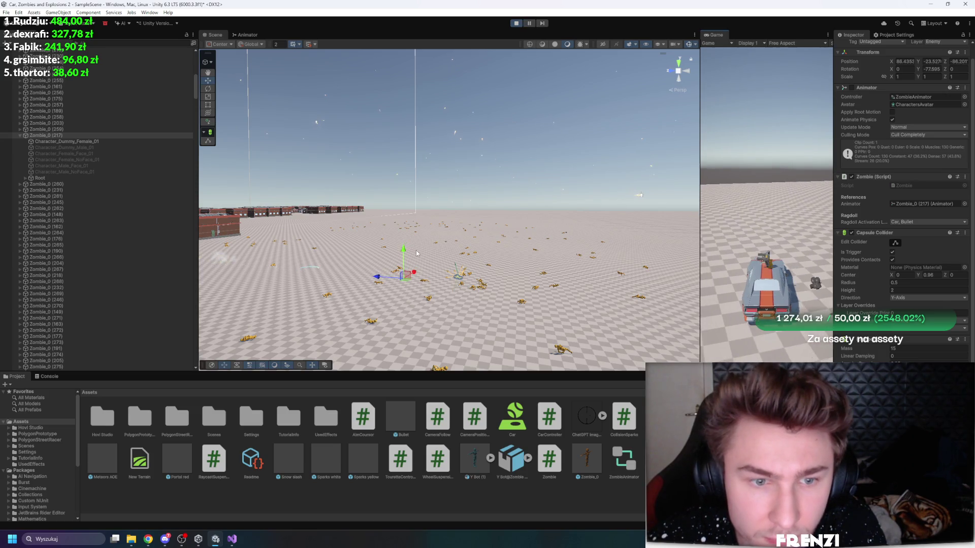
# Step: Inspect the bullets and a fallen zombie, select Zombie_0 (249), then pause and stop Play mode
pyautogui.click(528, 206)
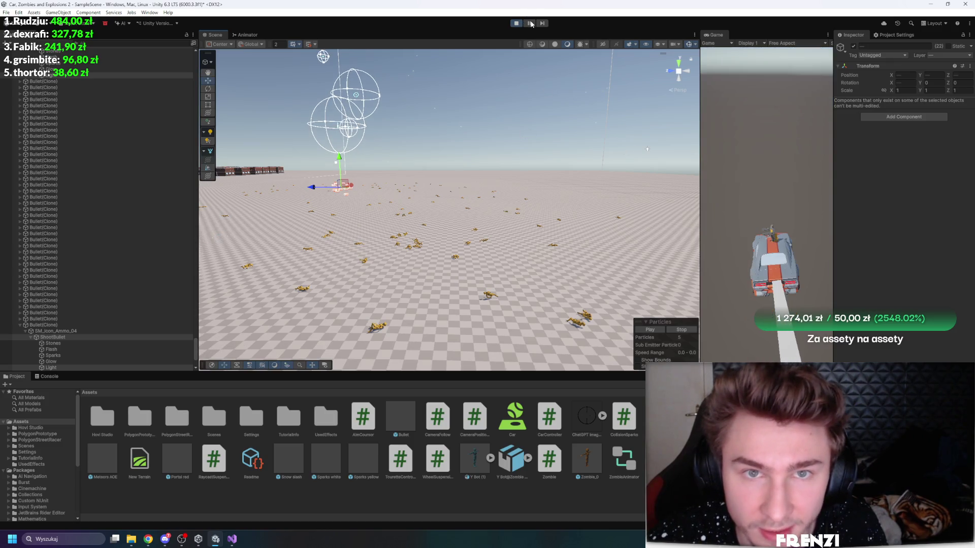
pyautogui.click(498, 192)
pyautogui.press('f')
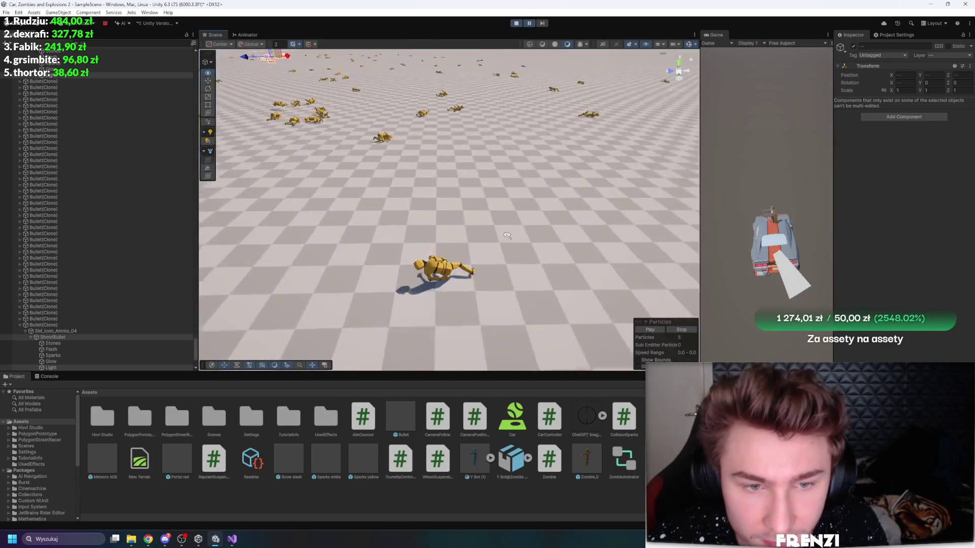
pyautogui.moveTo(364, 148)
pyautogui.mouseDown()
pyautogui.moveTo(441, 216)
pyautogui.moveTo(418, 160)
pyautogui.moveTo(428, 198)
pyautogui.mouseUp()
pyautogui.scroll(5, 84, 97)
pyautogui.click(47, 135)
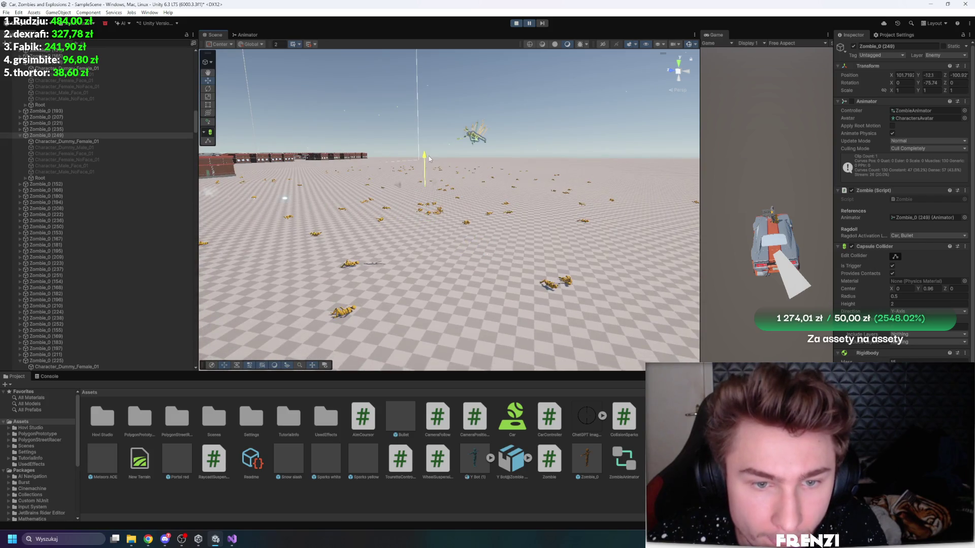
pyautogui.click(532, 22)
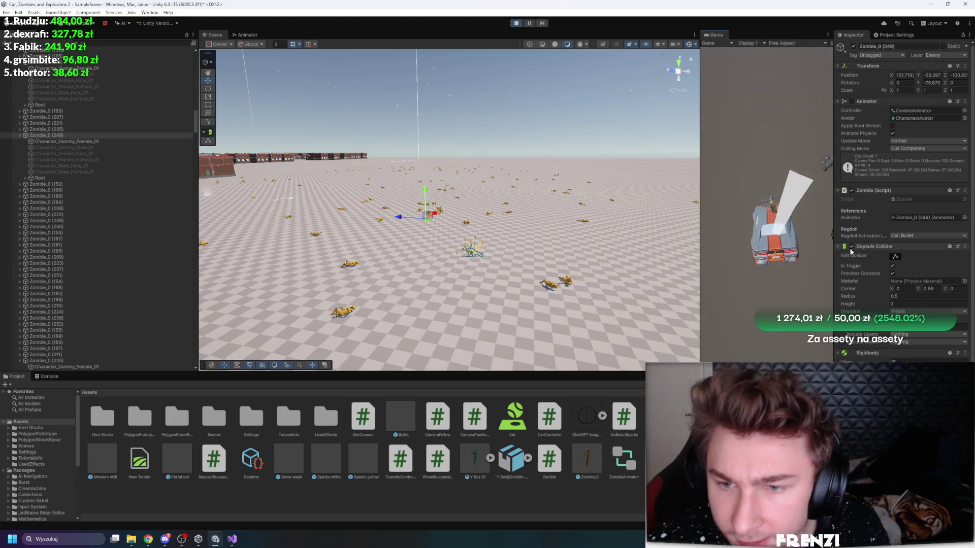
pyautogui.scroll(-1, 852, 252)
pyautogui.hotkey('ctrl', 'p')
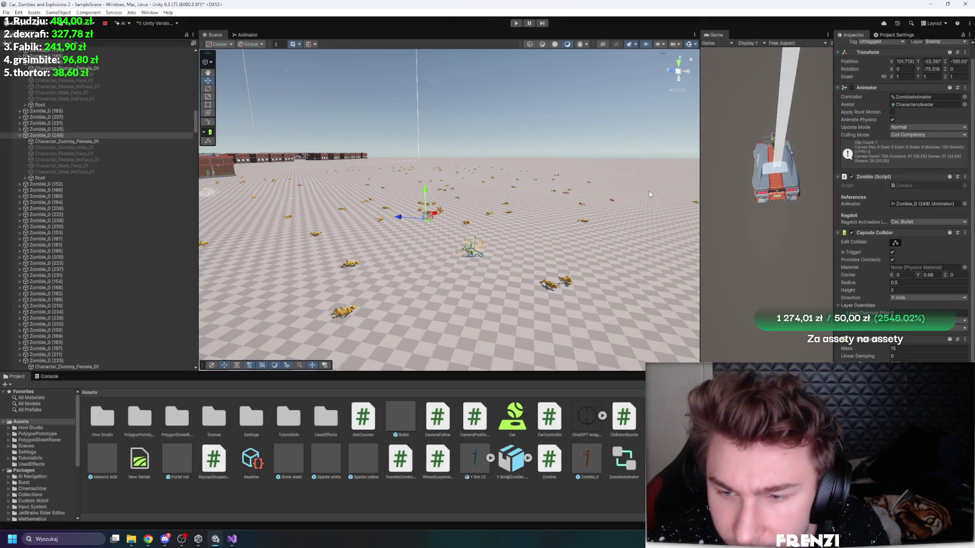
pyautogui.scroll(-5, 121, 237)
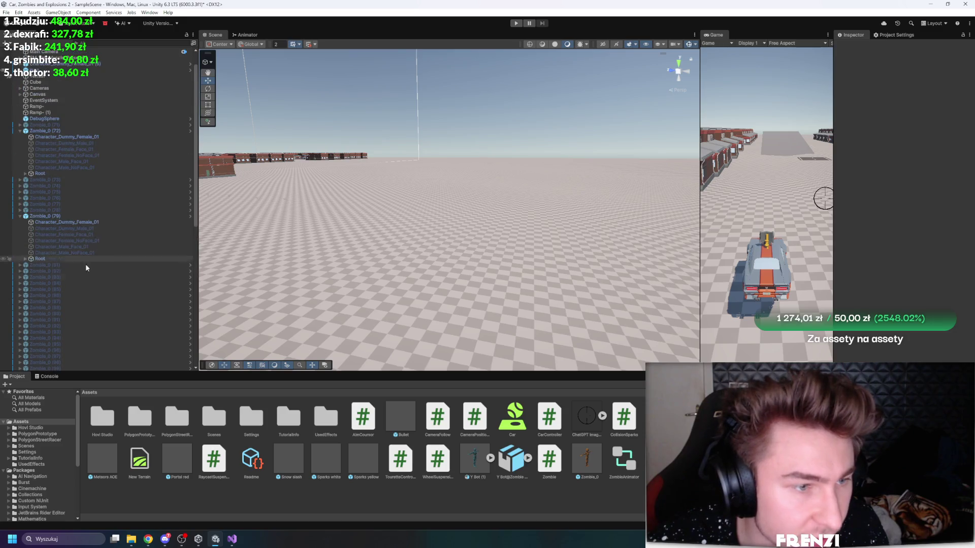
# Step: Frame Zombie_0 (79) in the Scene view and start play mode
pyautogui.doubleClick(57, 217)
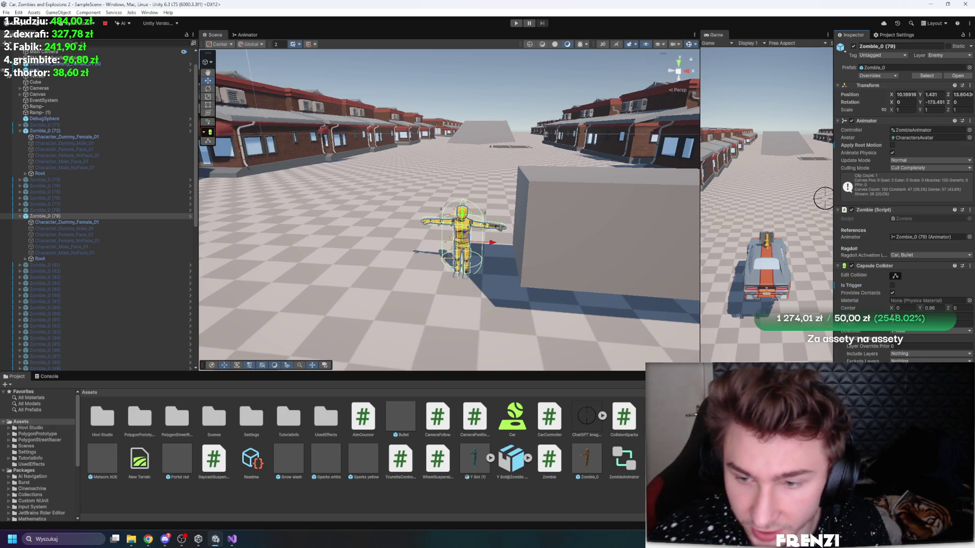
pyautogui.click(515, 23)
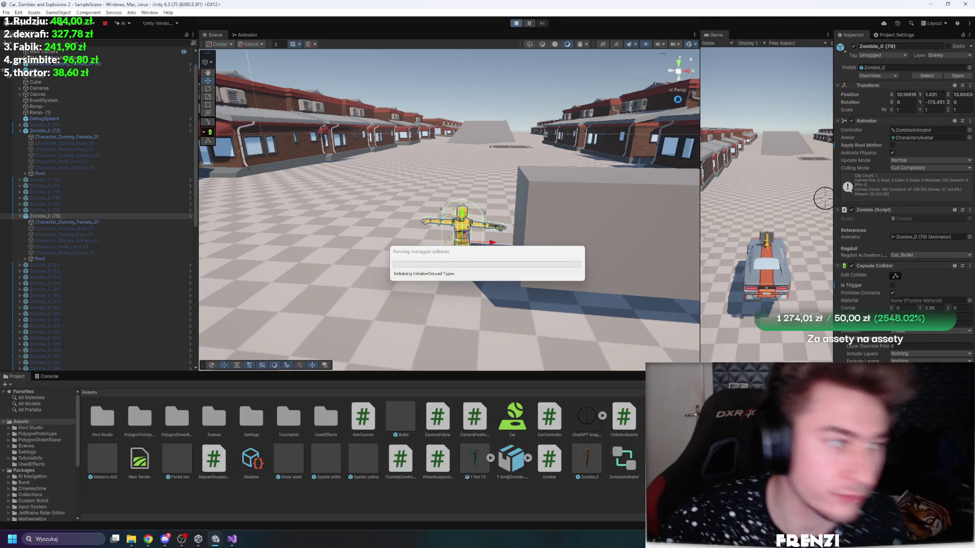
# Step: Shoot the zombie ahead of the car with the turret, frame its ragdoll, then stop the run
pyautogui.click(799, 208)
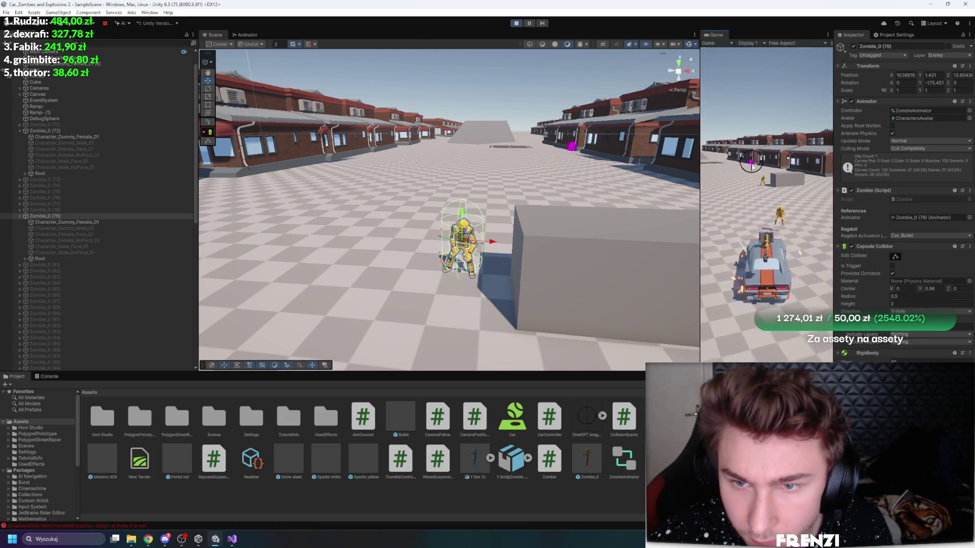
pyautogui.click(768, 169)
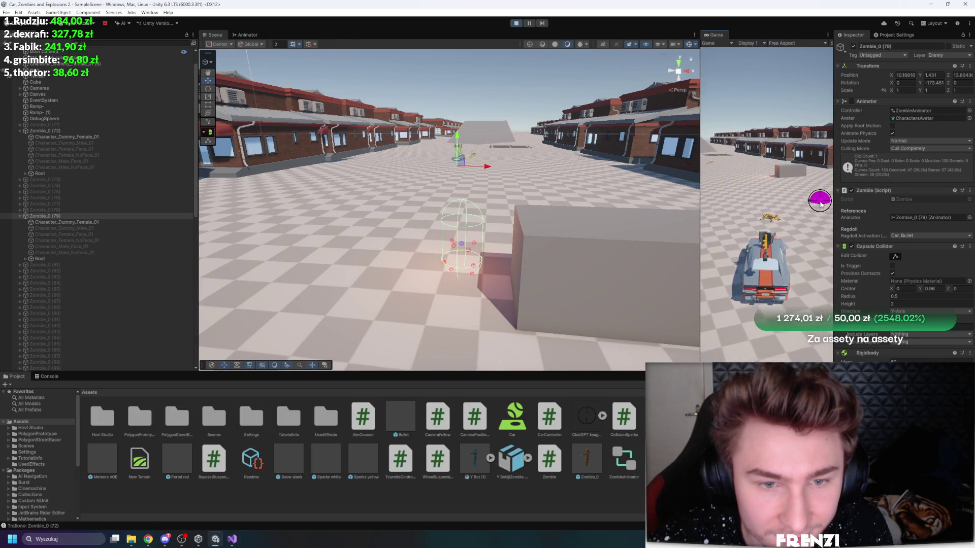
pyautogui.moveTo(561, 162); pyautogui.dragTo(566, 157)
pyautogui.press('f')
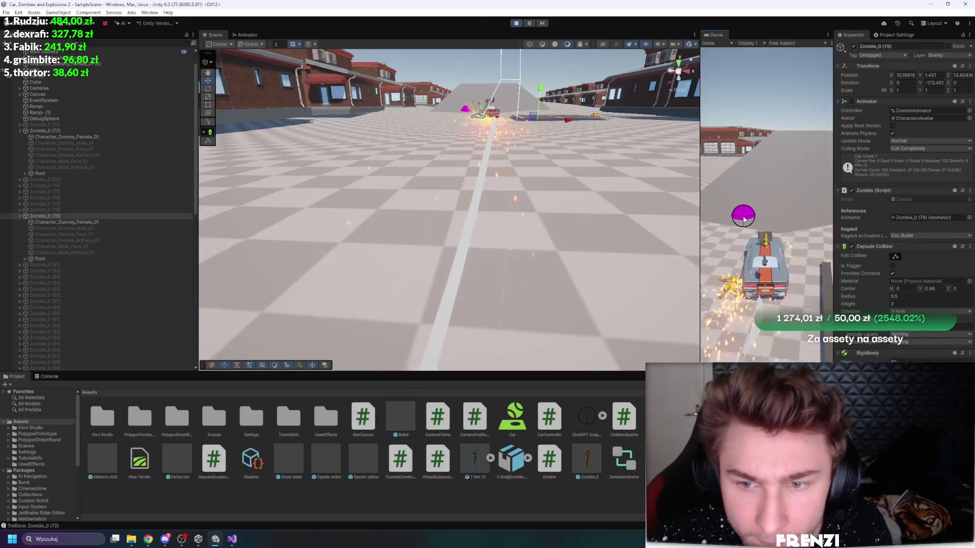
pyautogui.press('f')
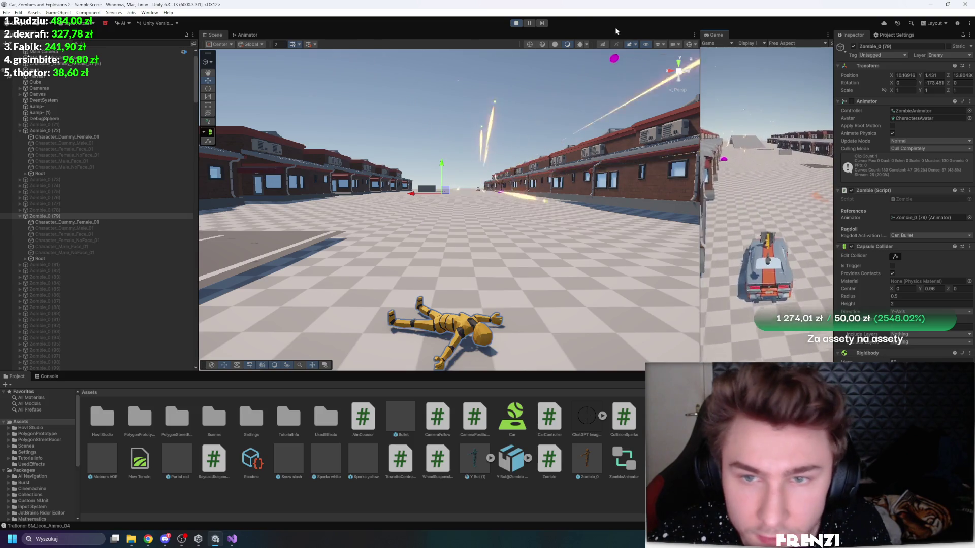
pyautogui.click(516, 24)
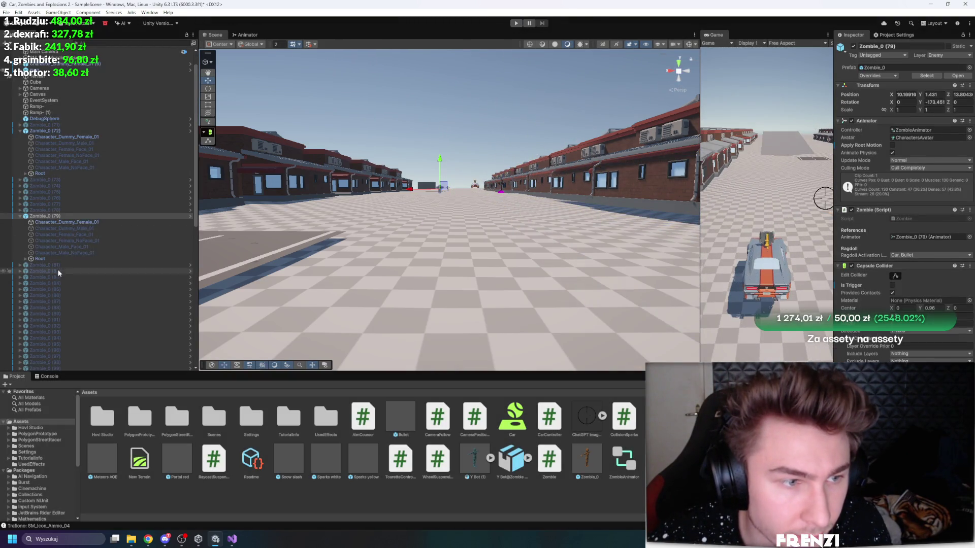
# Step: Orbit the Scene view above the car, clear the selection, and start another test run
pyautogui.moveTo(244, 229)
pyautogui.mouseDown()
pyautogui.moveTo(282, 302)
pyautogui.moveTo(385, 253)
pyautogui.mouseUp()
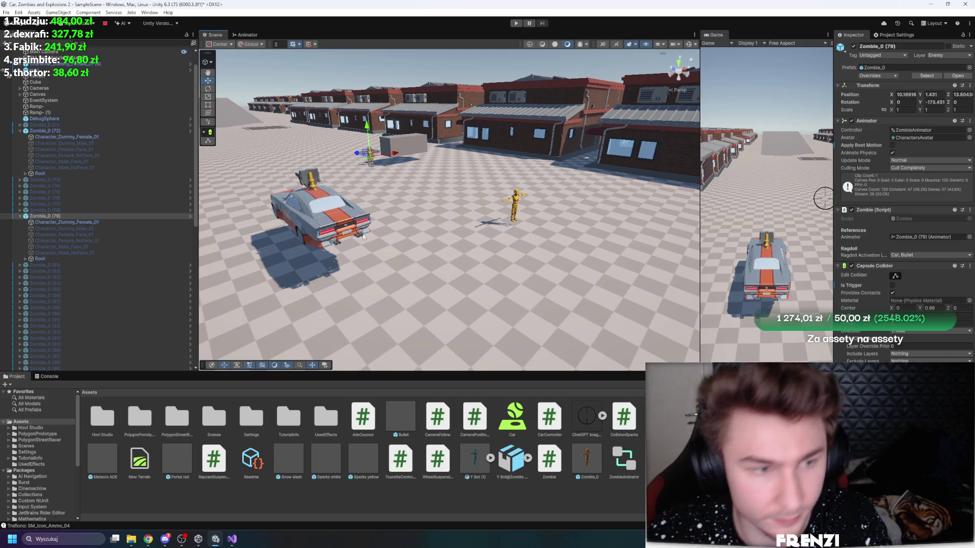
pyautogui.click(235, 218)
pyautogui.click(516, 23)
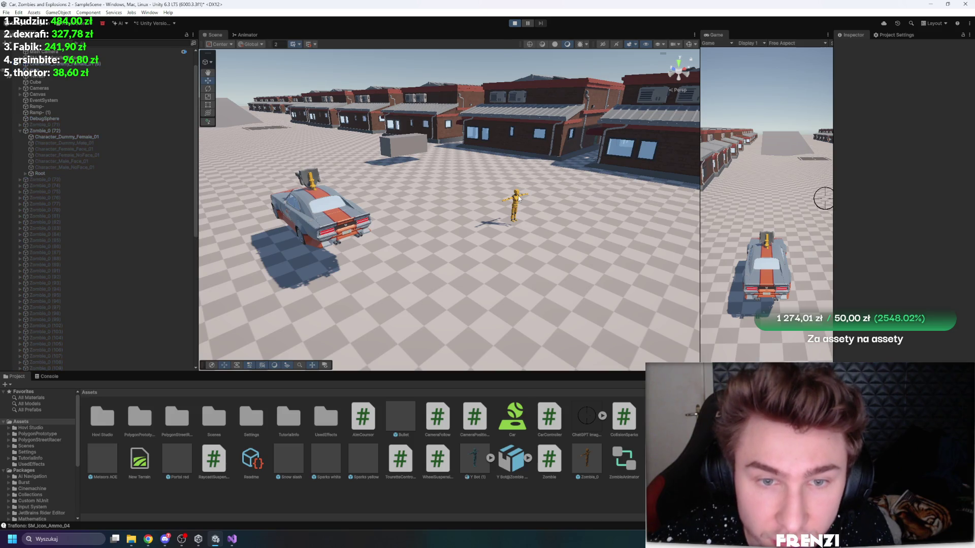
# Step: Select the zombie beside the car, frame Zombie_0 (72), and end the test run
pyautogui.click(63, 136)
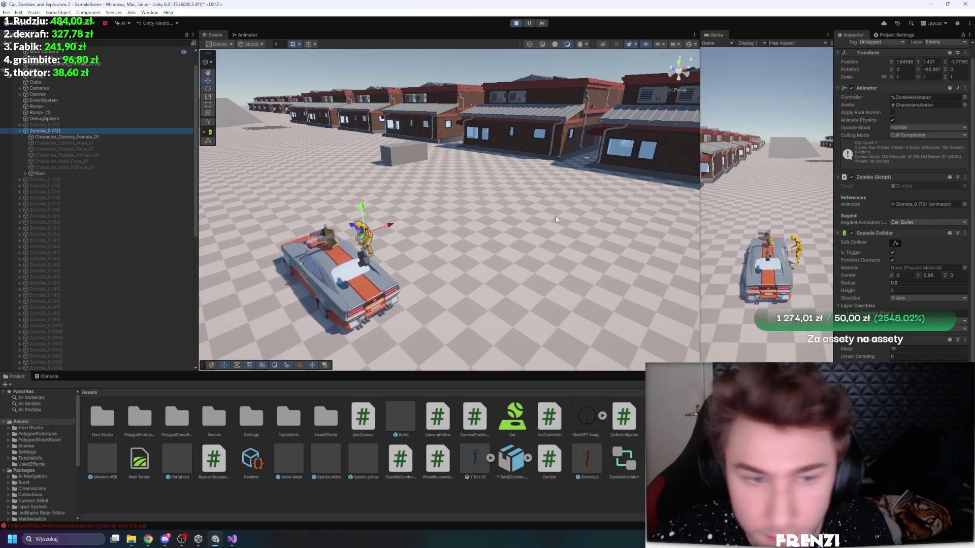
pyautogui.moveTo(509, 206)
pyautogui.mouseDown()
pyautogui.moveTo(413, 283)
pyautogui.moveTo(325, 228)
pyautogui.moveTo(275, 169)
pyautogui.moveTo(330, 147)
pyautogui.mouseUp()
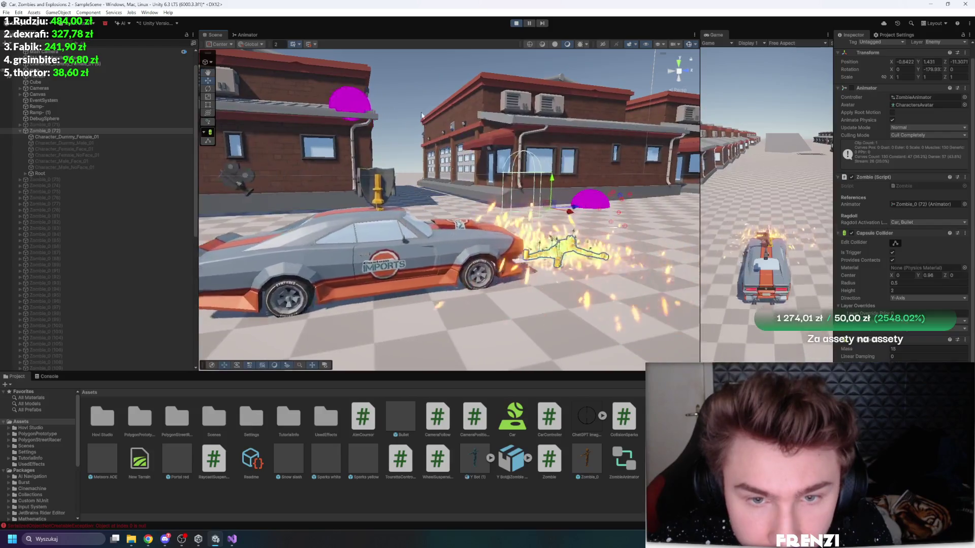
pyautogui.click(516, 25)
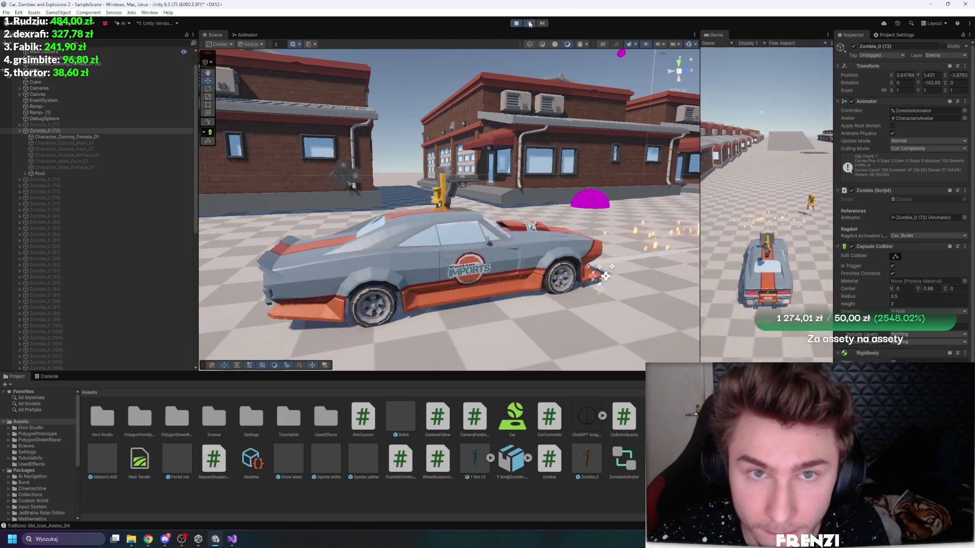
pyautogui.press('f')
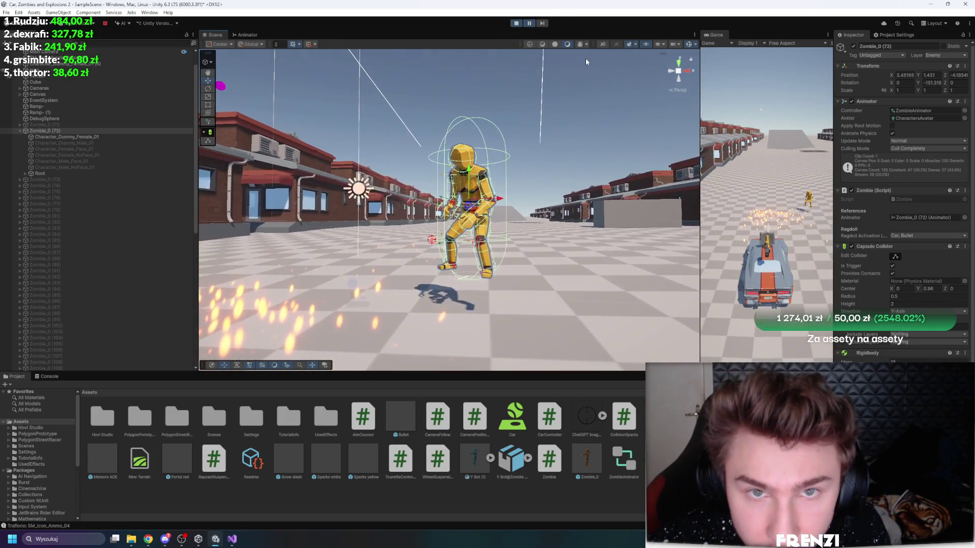
pyautogui.scroll(-1, 913, 279)
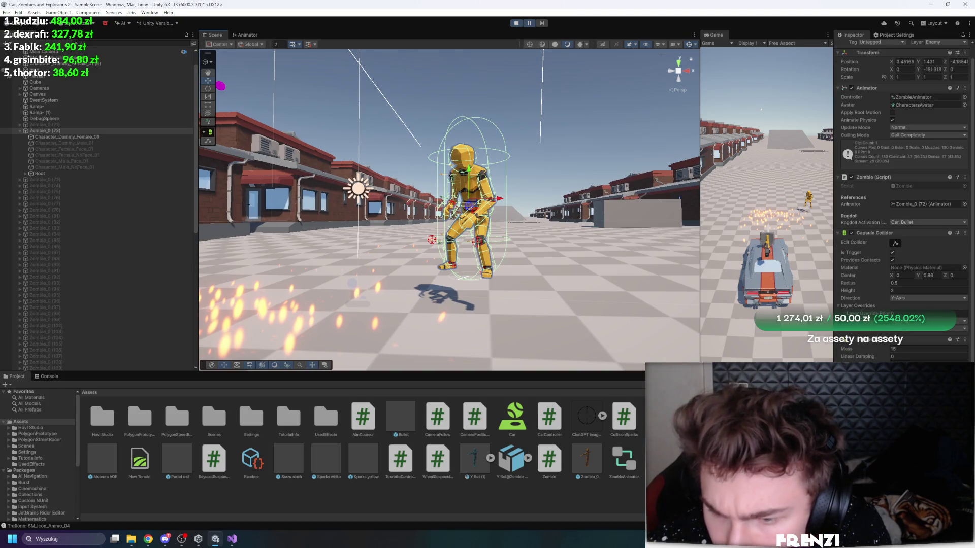
pyautogui.click(517, 24)
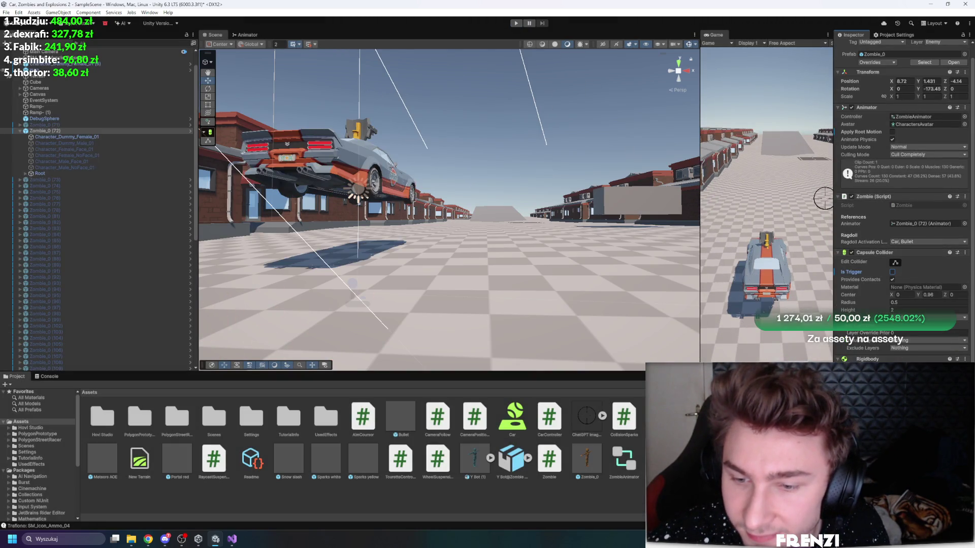
# Step: Start play mode again and swing the Scene view toward the zombie crowd
pyautogui.click(516, 23)
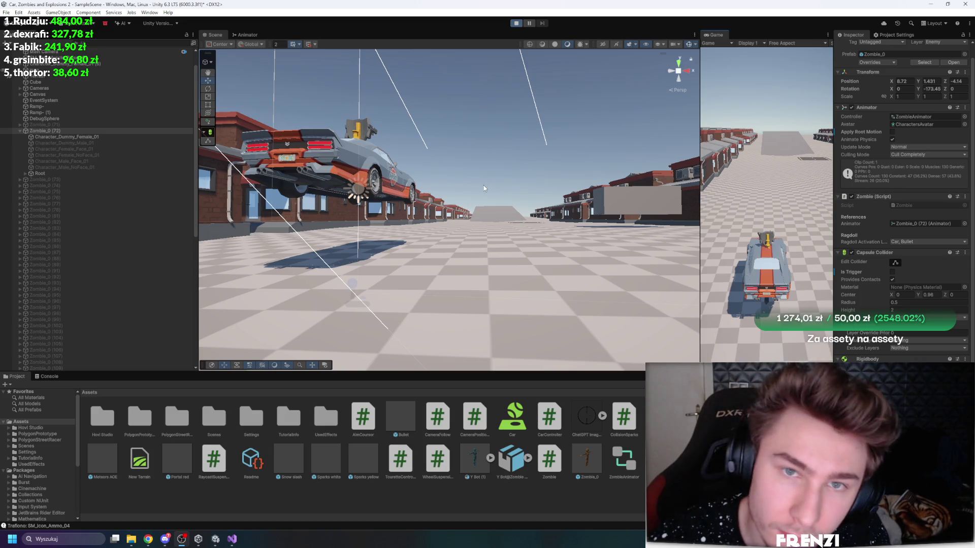
pyautogui.moveTo(484, 185)
pyautogui.mouseDown()
pyautogui.moveTo(592, 218)
pyautogui.moveTo(396, 226)
pyautogui.moveTo(323, 243)
pyautogui.mouseUp()
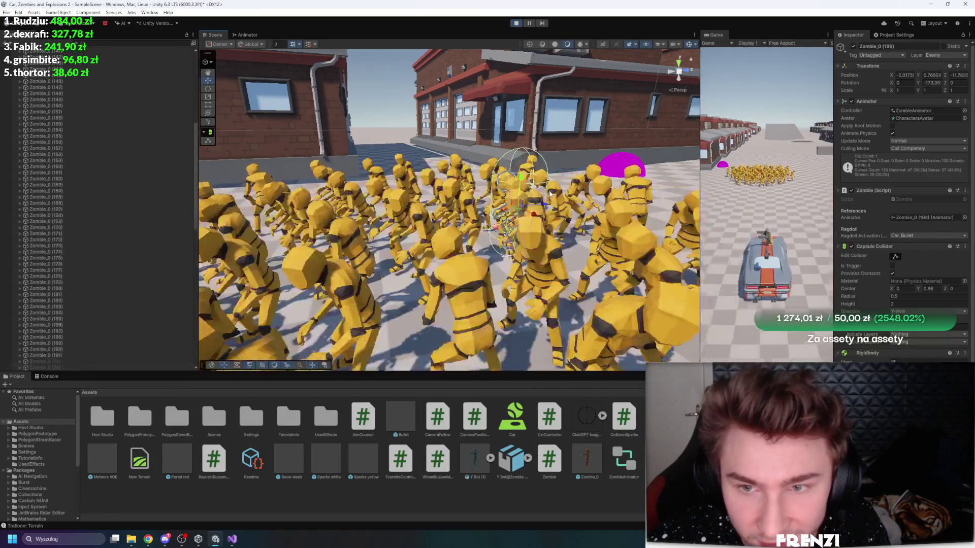
# Step: Maximize the Game view and fire the turret into the zombie crowd
pyautogui.moveTo(701, 98); pyautogui.dragTo(338, 98)
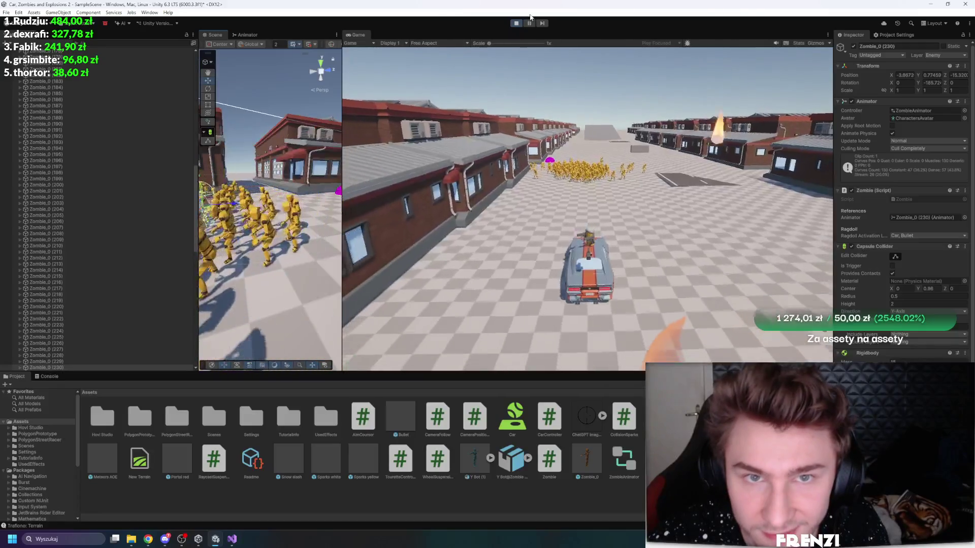
pyautogui.hotkey('shift', 'space')
pyautogui.click(542, 154)
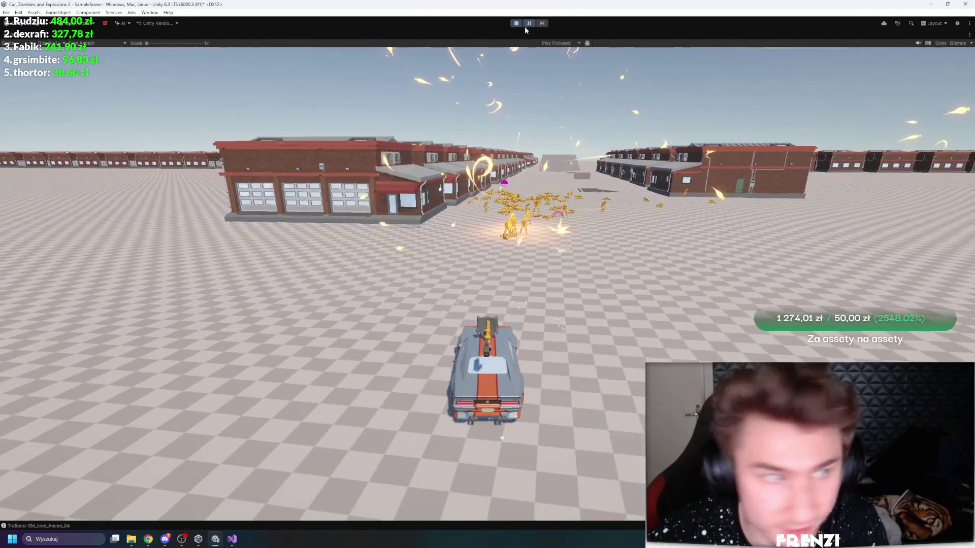
# Step: Pause the game, widen the Scene view, and frame knocked-down zombies such as Zombie_0 (153)
pyautogui.click(530, 23)
pyautogui.moveTo(342, 158); pyautogui.dragTo(551, 157)
pyautogui.moveTo(356, 178)
pyautogui.mouseDown()
pyautogui.moveTo(221, 156)
pyautogui.moveTo(413, 288)
pyautogui.mouseUp()
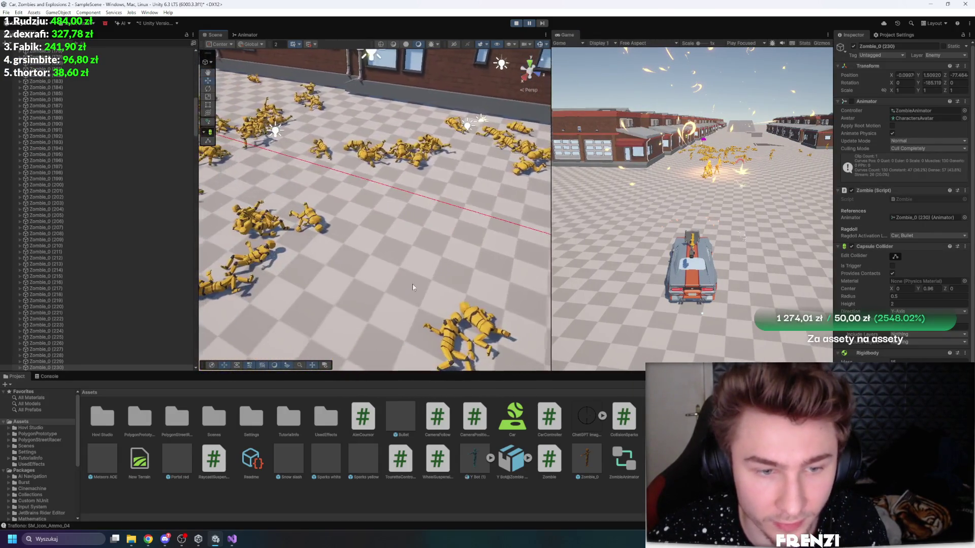
pyautogui.click(481, 322)
pyautogui.press('f')
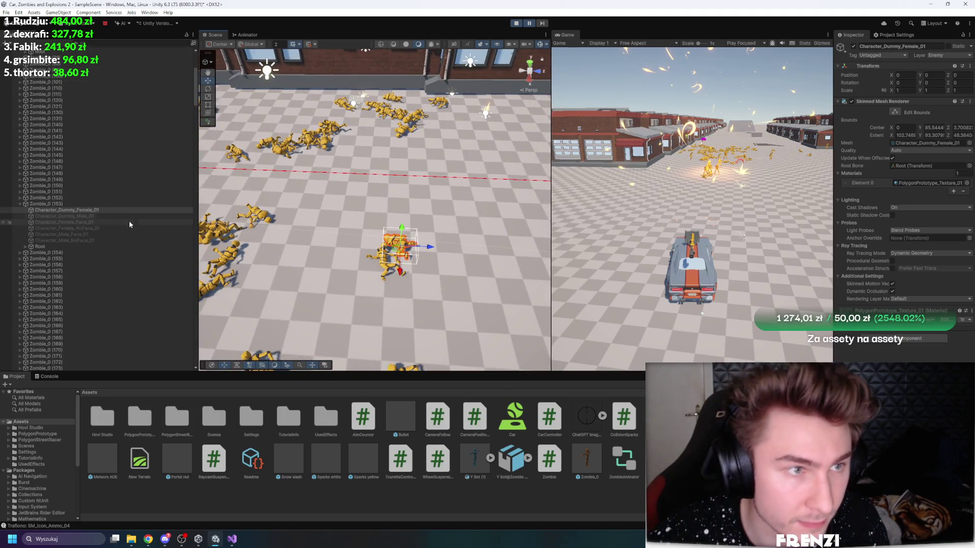
pyautogui.click(46, 203)
pyautogui.press('f')
# Step: Select ragdoll Zombie_0 (206) and orbit over the pile of fallen zombies, then show the console
pyautogui.moveTo(325, 213); pyautogui.dragTo(362, 207)
pyautogui.click(405, 277)
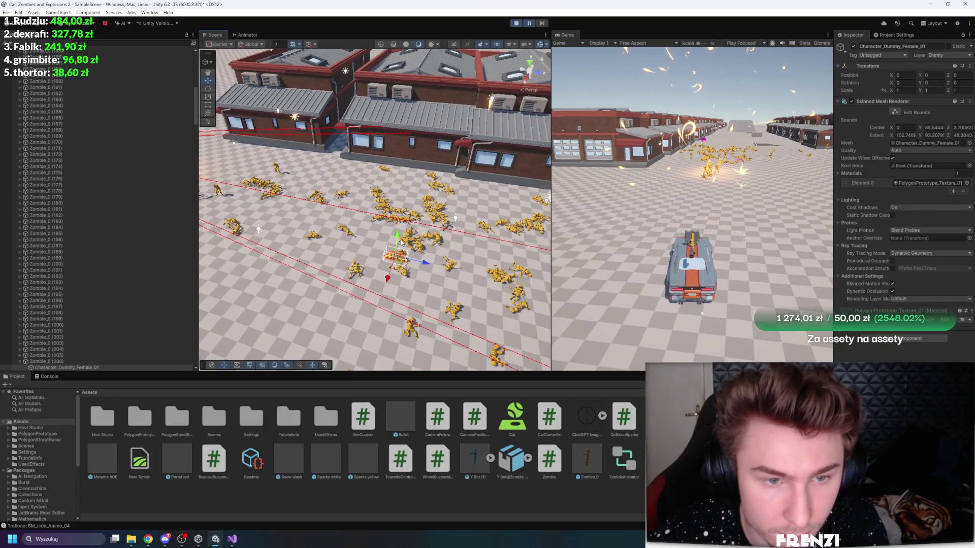
pyautogui.click(78, 362)
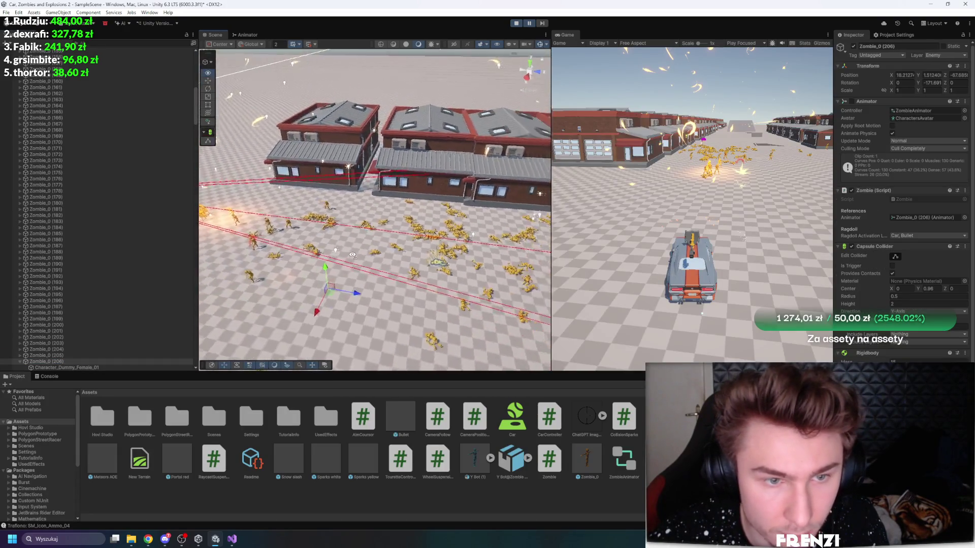
pyautogui.scroll(-1, 864, 303)
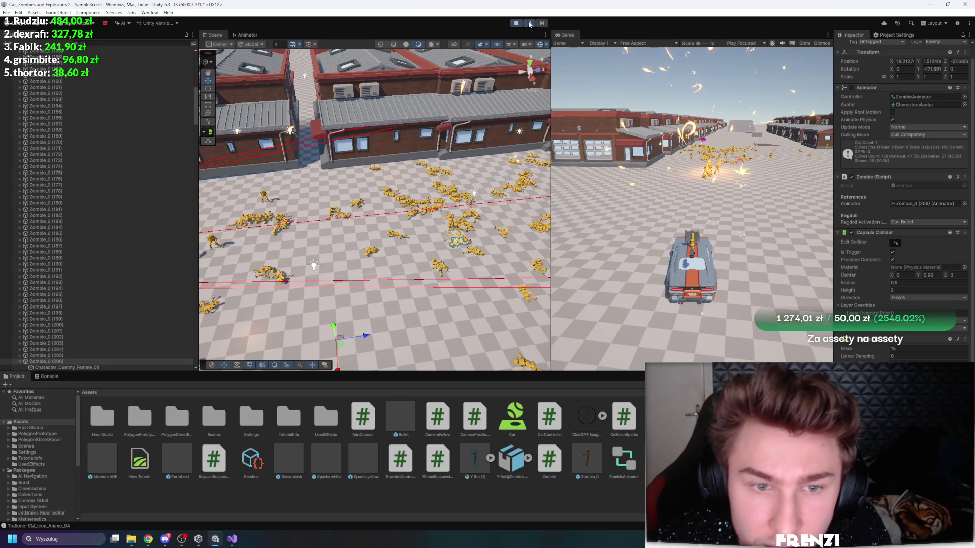
pyautogui.moveTo(406, 163); pyautogui.dragTo(424, 153)
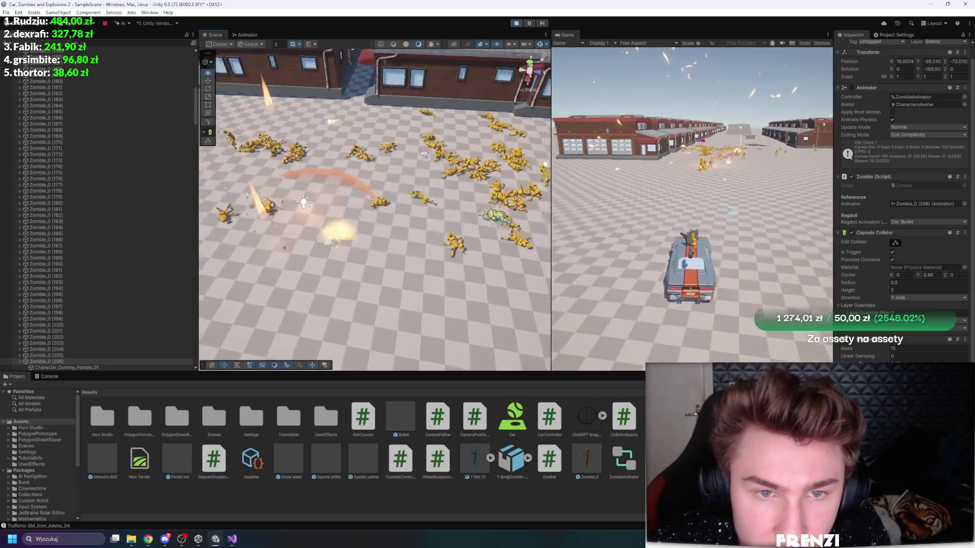
pyautogui.scroll(5, 424, 154)
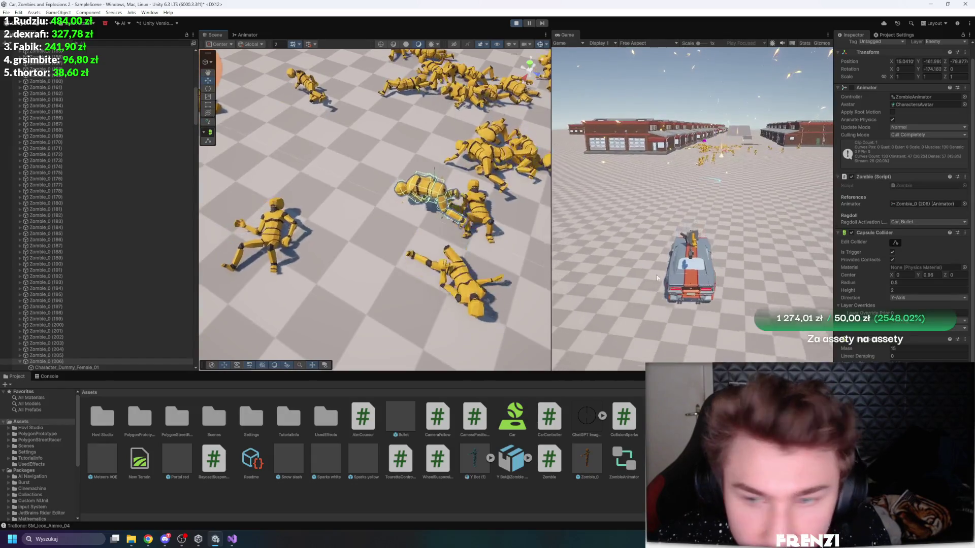
pyautogui.moveTo(472, 204); pyautogui.dragTo(491, 189)
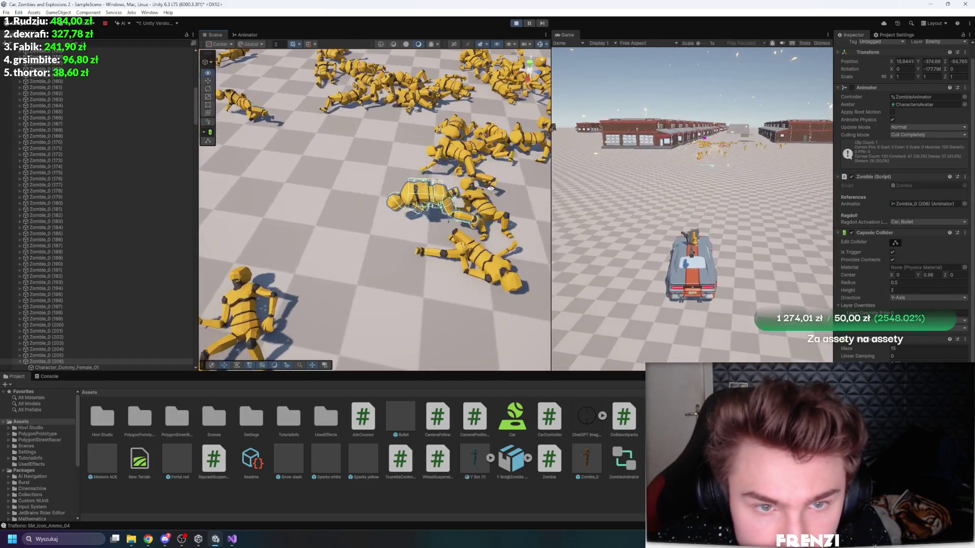
pyautogui.scroll(-6, 508, 185)
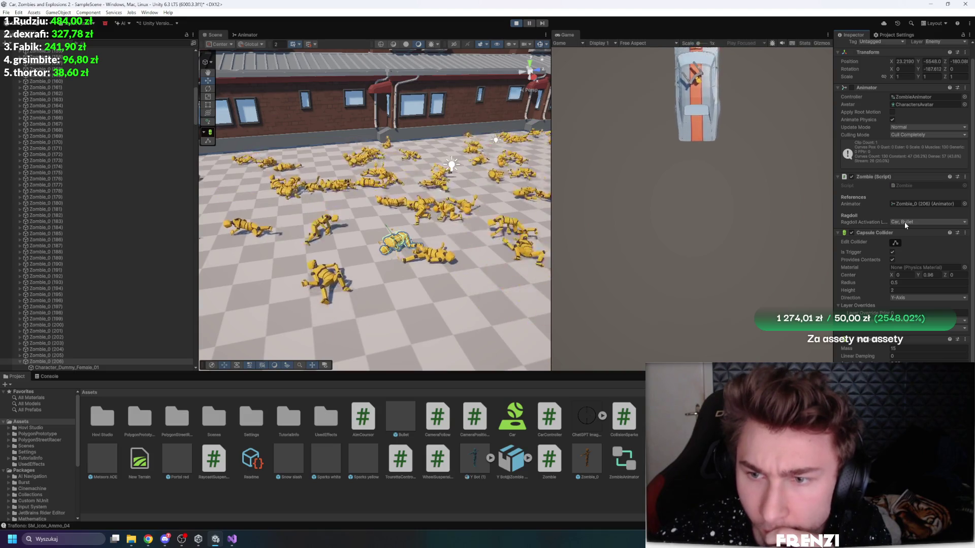
pyautogui.click(47, 377)
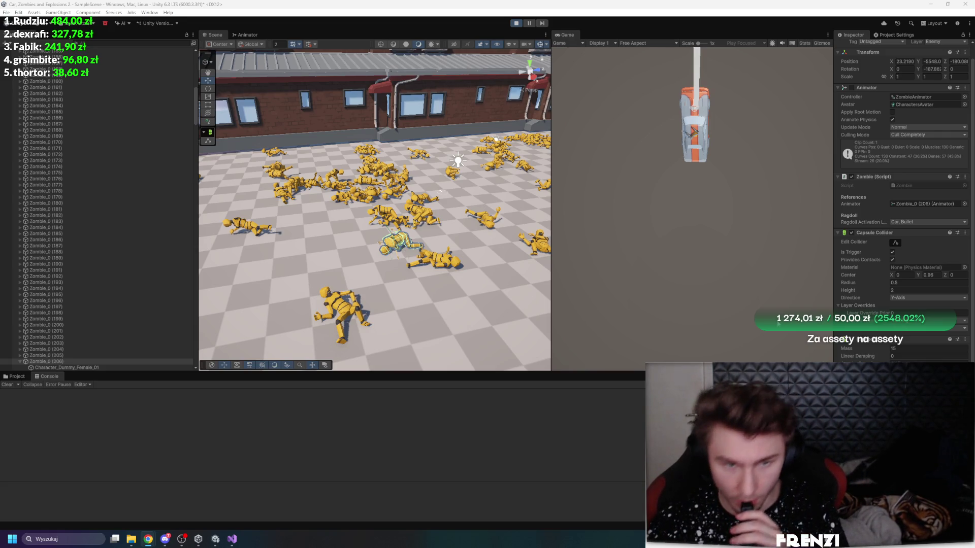
# Step: Select the ragdolled zombie Zombie_0 (206) lying in the street
pyautogui.scroll(15, 110, 223)
pyautogui.click(67, 208)
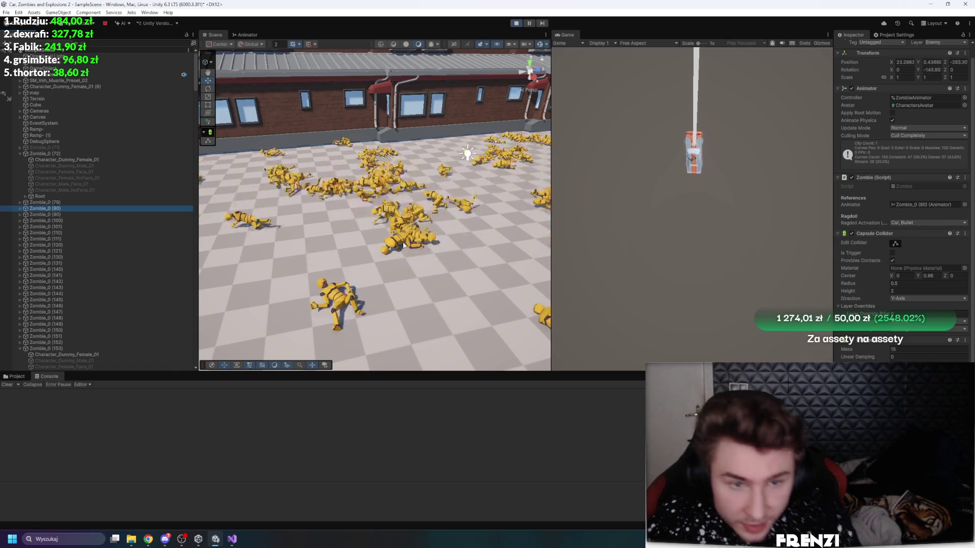
pyautogui.click(445, 306)
pyautogui.click(48, 362)
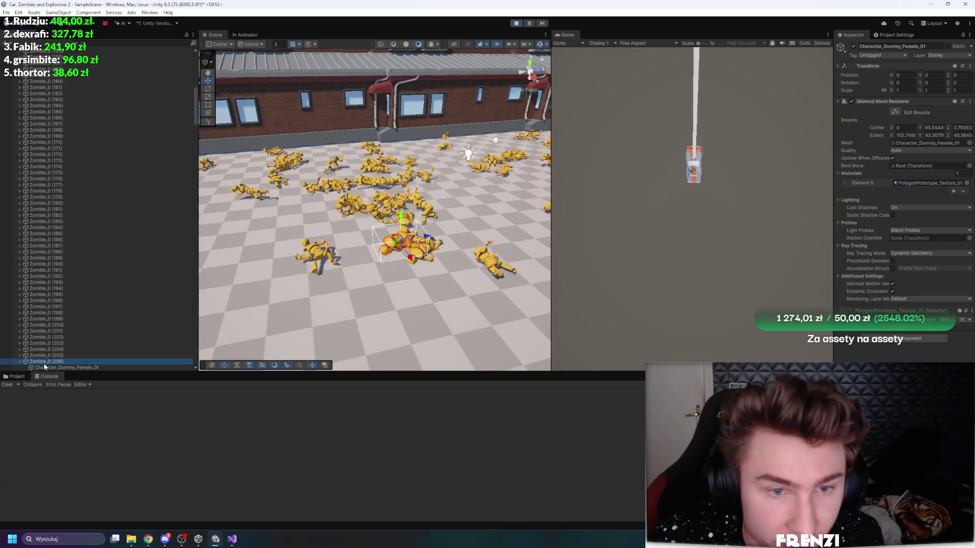
# Step: Enable Provides Contacts on its Capsule Collider and open the Zombie script in Visual Studio
pyautogui.scroll(-1, 870, 257)
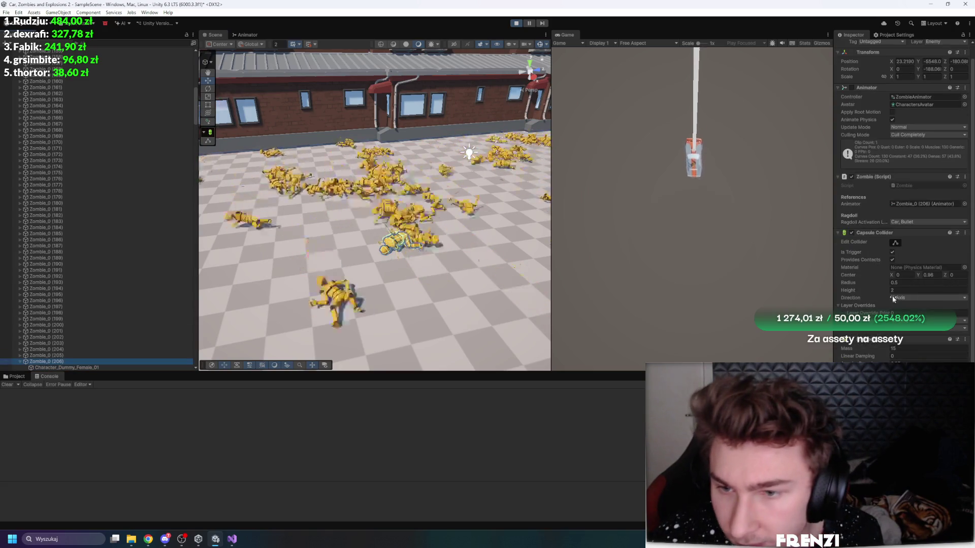
pyautogui.click(892, 260)
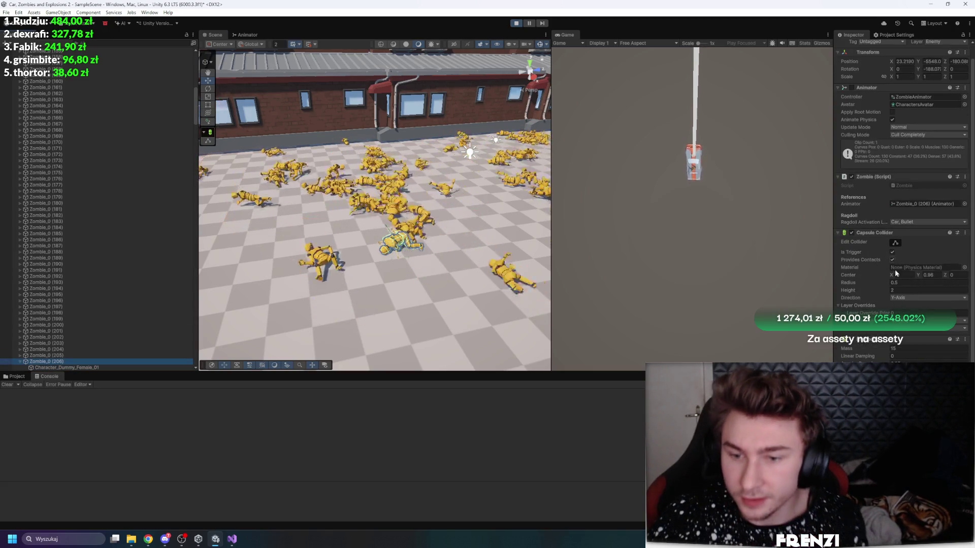
pyautogui.doubleClick(907, 186)
pyautogui.scroll(15, 215, 238)
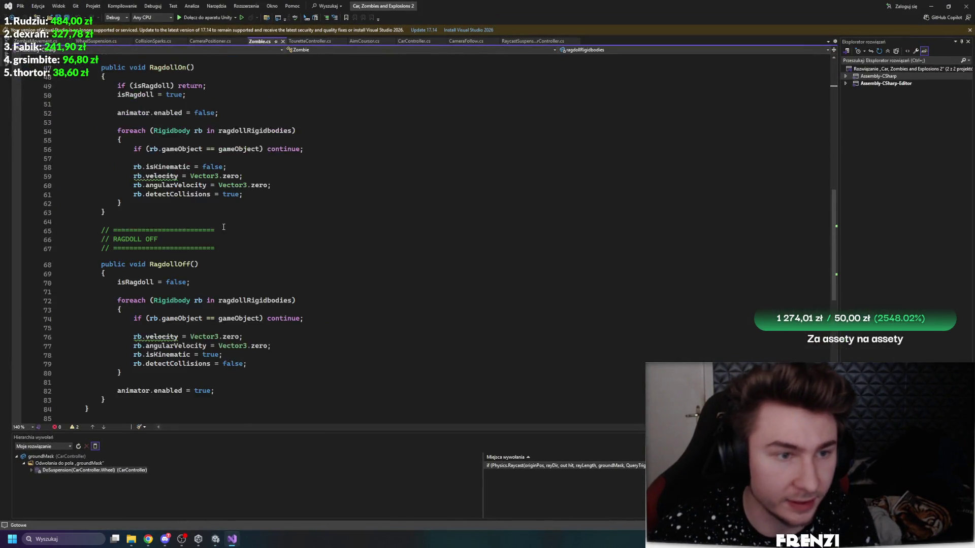
# Step: Add fields 'public Rigidbody mainRB;' and 'public Collider MainCollider;' to Zombie.cs and save
pyautogui.scroll(6, 216, 237)
pyautogui.click(228, 181)
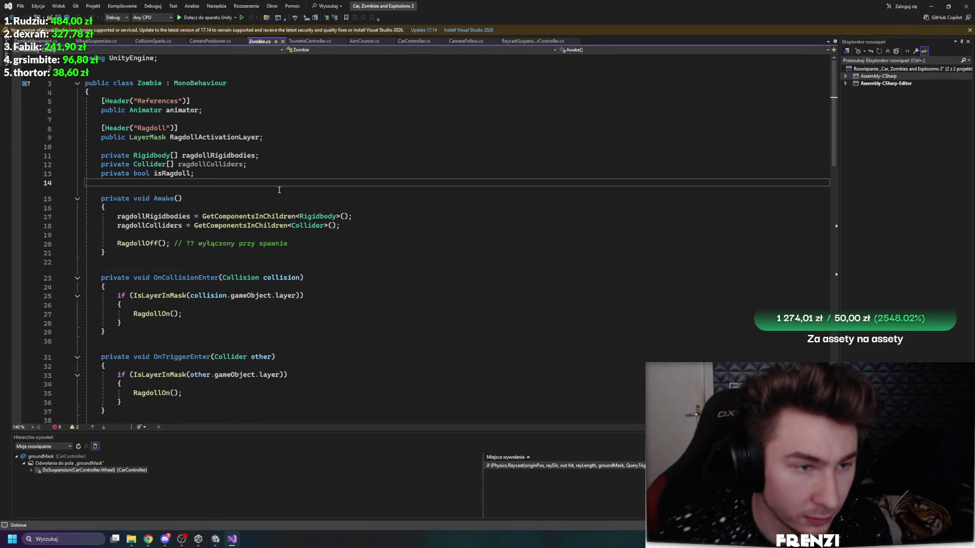
pyautogui.press('Return')
pyautogui.write('public Rigidbody ')
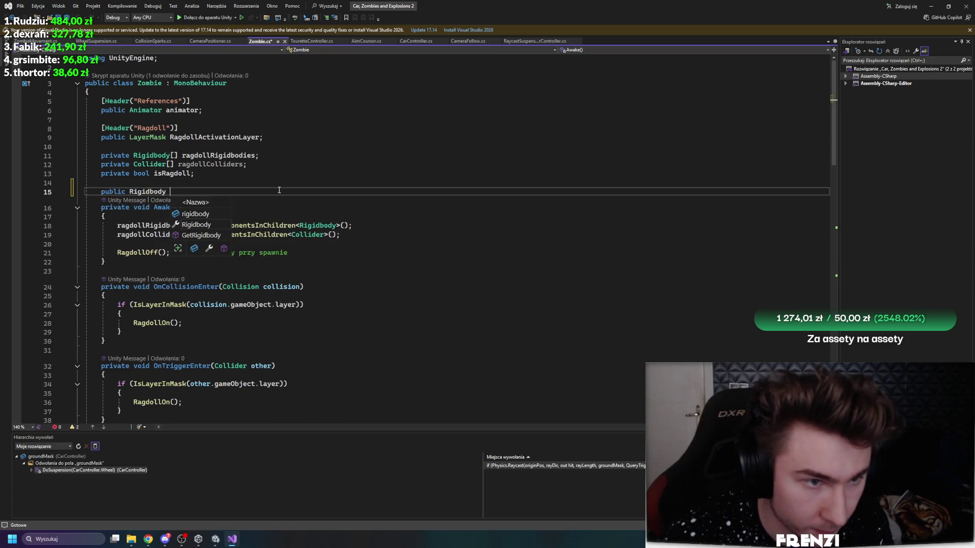
pyautogui.write('mainRB')
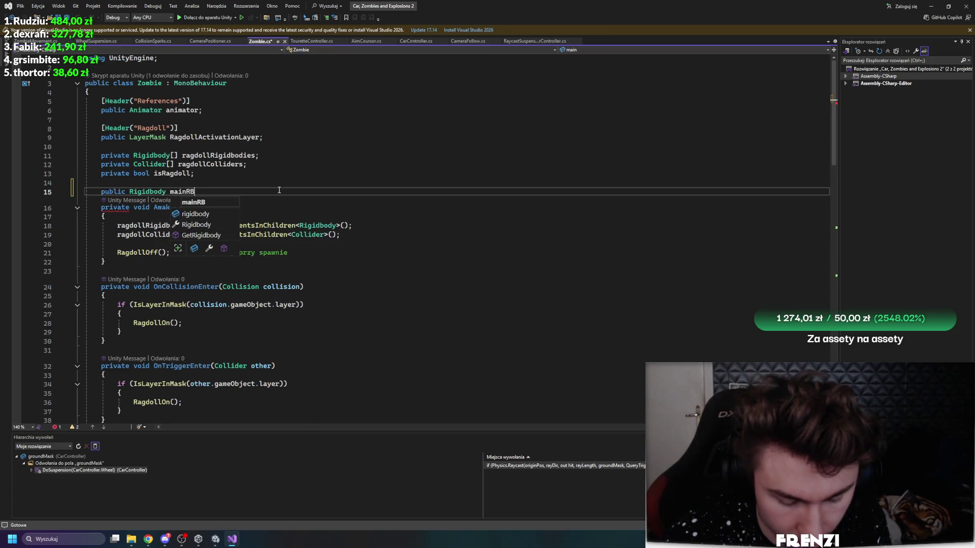
pyautogui.write(';')
pyautogui.press('Return')
pyautogui.write('public co')
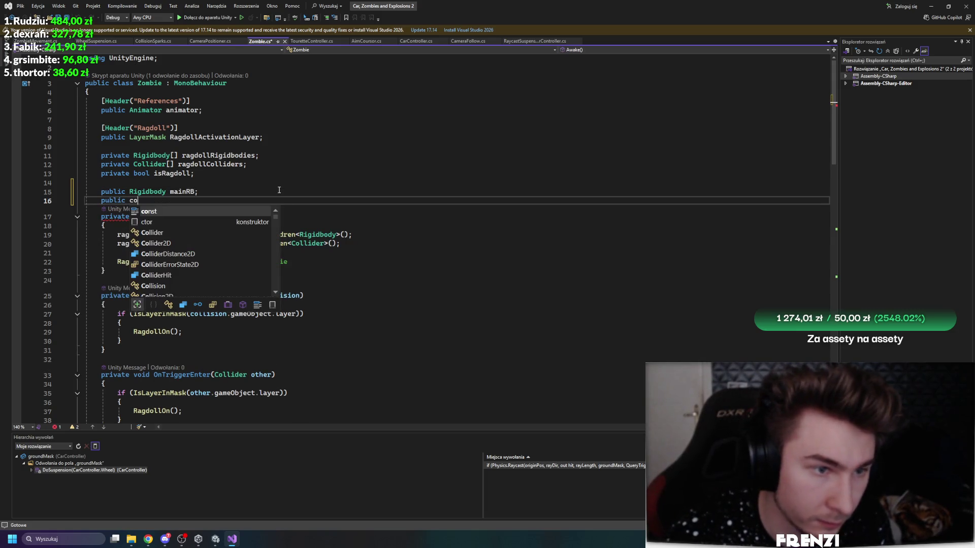
pyautogui.press('Down')
pyautogui.press('Down')
pyautogui.press('Tab')
pyautogui.write('Mai')
pyautogui.press('BackSpace')
pyautogui.press('BackSpace')
pyautogui.write('der;')
pyautogui.hotkey('ctrl', 's')
# Step: Let Unity reload the updated script, dismissing its script-updating prompt
pyautogui.keyDown('ctrl'); pyautogui.click(145, 262); pyautogui.keyUp('ctrl')
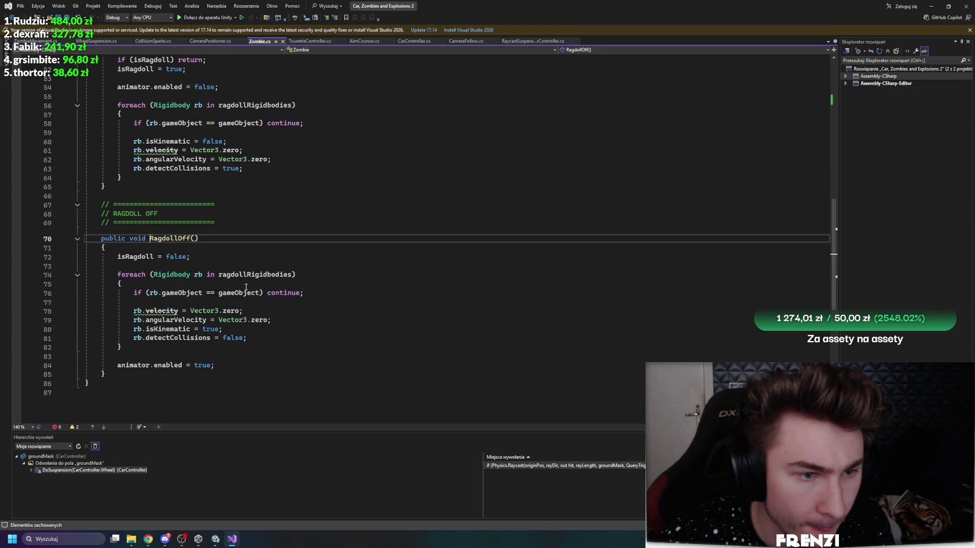
pyautogui.hotkey('alt', 'Tab')
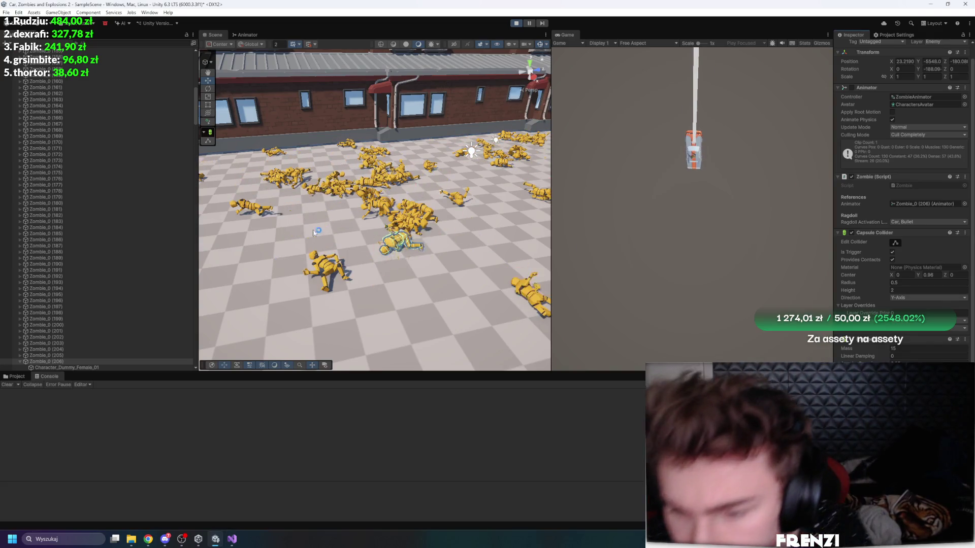
pyautogui.click(569, 290)
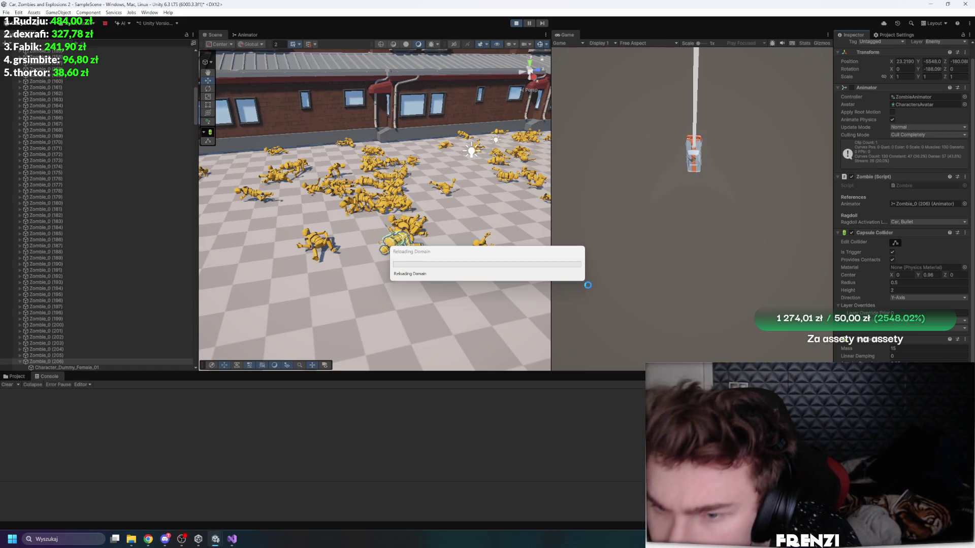
pyautogui.hotkey('alt', 'Tab')
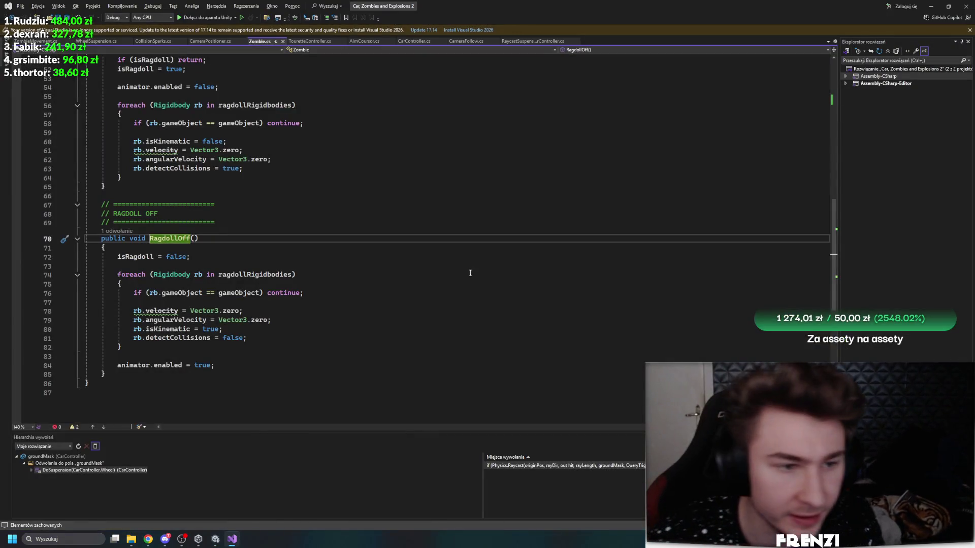
# Step: In RagdollOff, set mainRB.isKinematic and MainCollider.isTrigger to true, and save
pyautogui.click(234, 366)
pyautogui.click(261, 258)
pyautogui.press('Return')
pyautogui.press('Return')
pyautogui.write('mainRB')
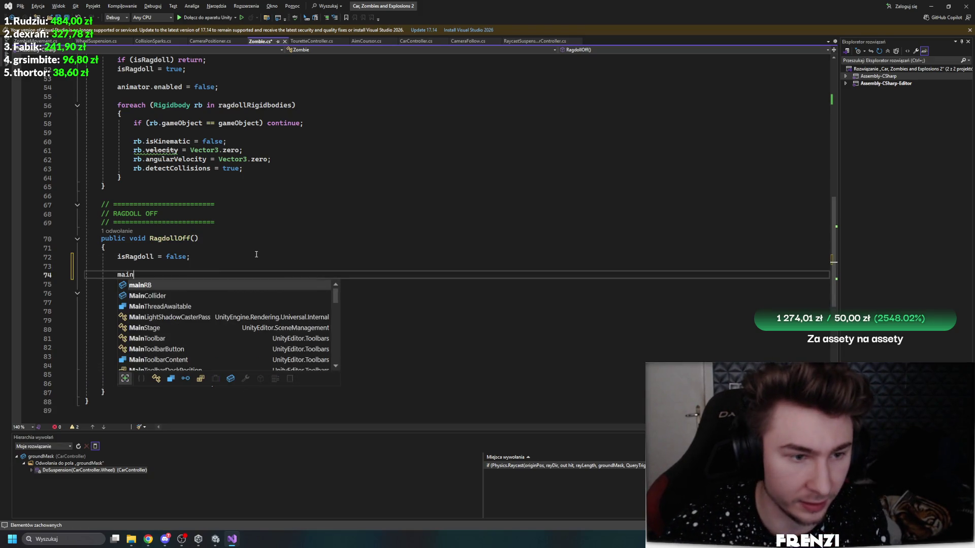
pyautogui.press('Return')
pyautogui.press('BackSpace')
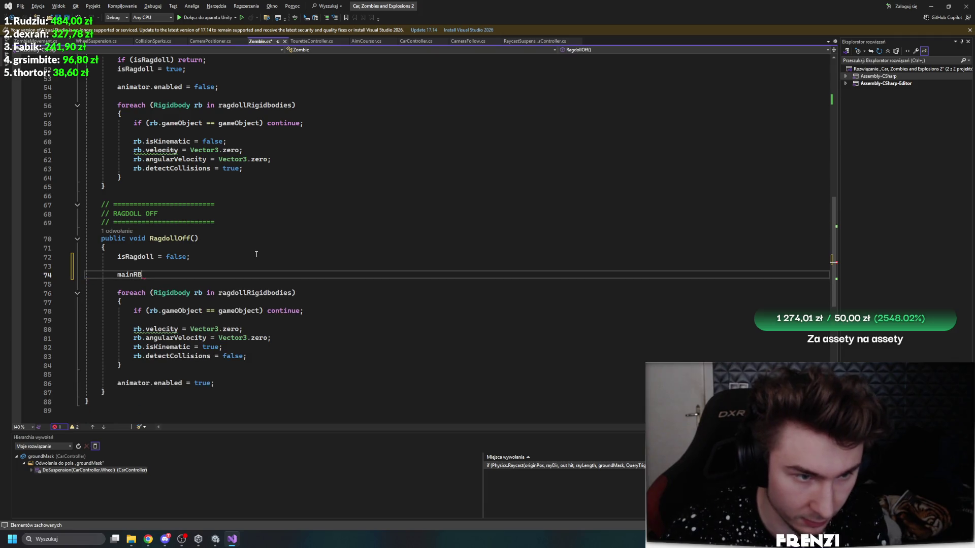
pyautogui.write('.isKinematic')
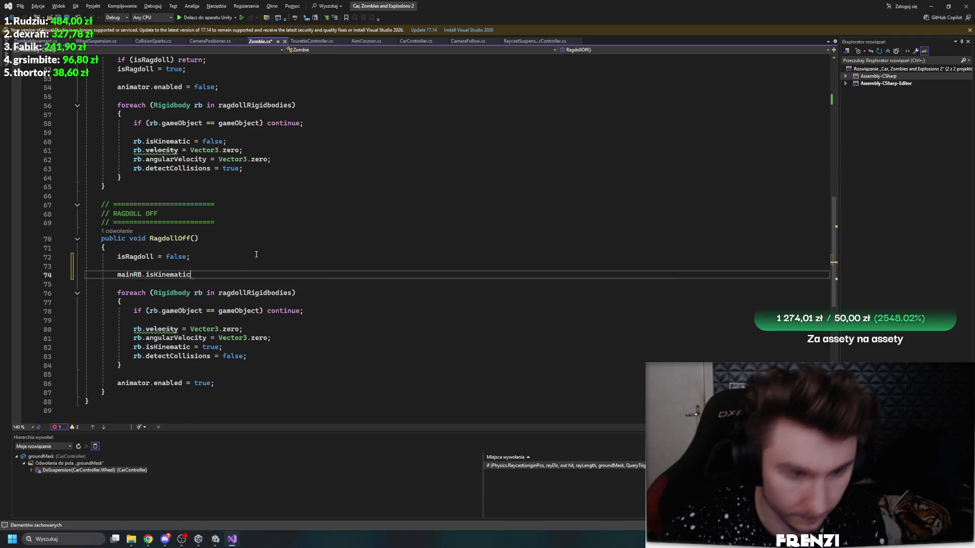
pyautogui.write(' = true;')
pyautogui.press('Return')
pyautogui.write('MainCollider')
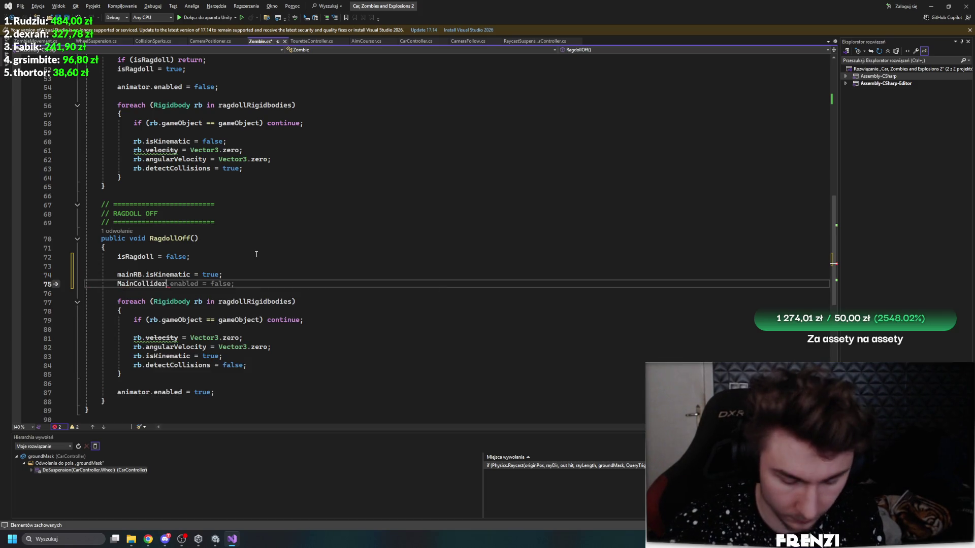
pyautogui.write('.')
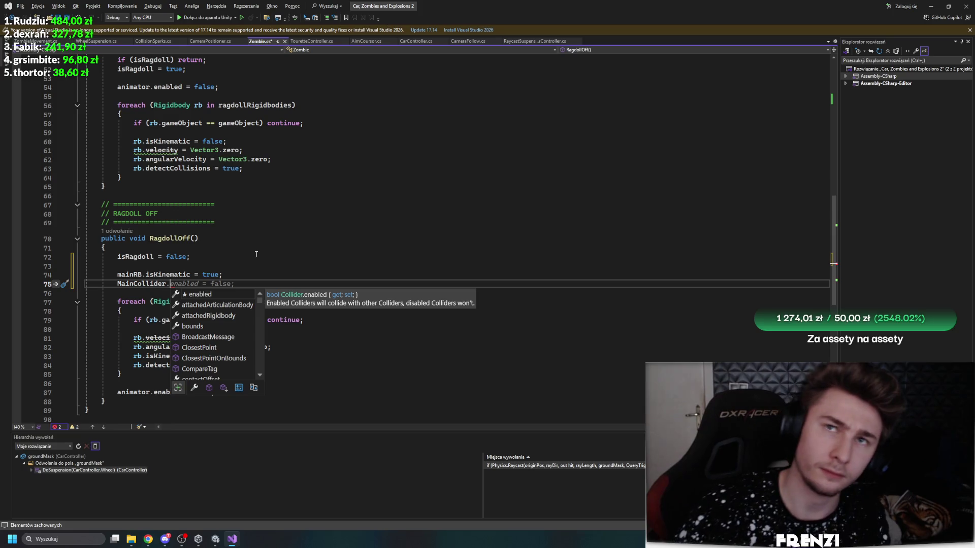
pyautogui.write('isTrigger')
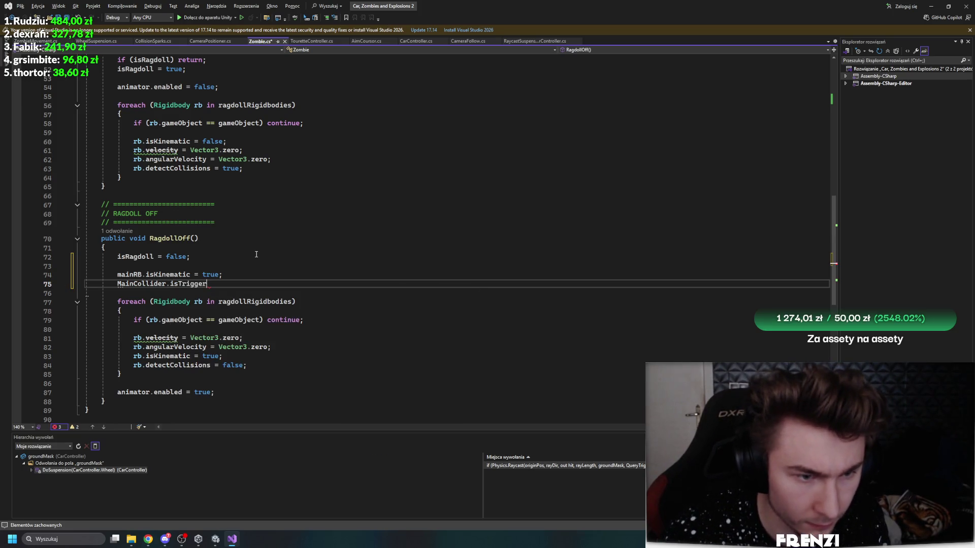
pyautogui.write(' = truel;')
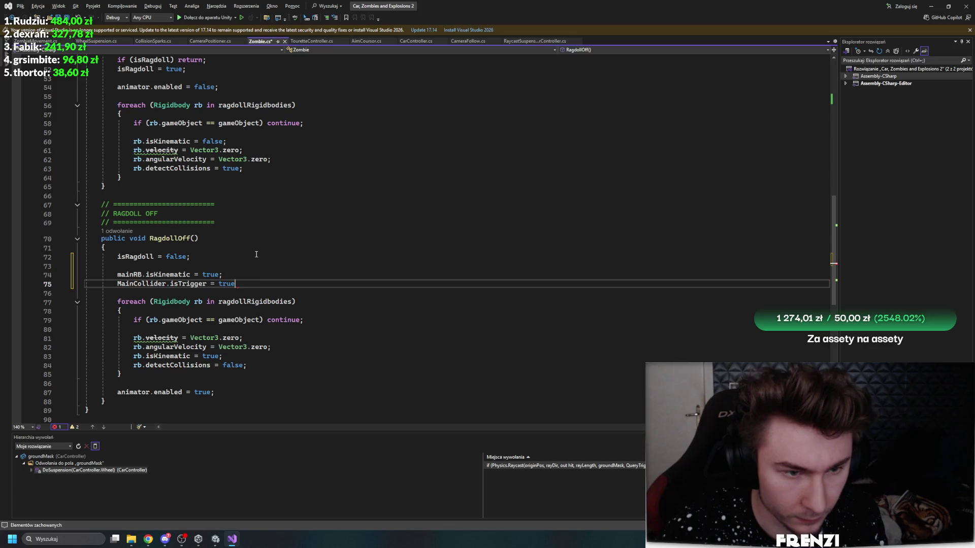
pyautogui.hotkey('ctrl', 's')
# Step: Paste those two lines at the start of RagdollOn, change both to false, and save
pyautogui.moveTo(276, 288); pyautogui.dragTo(118, 274)
pyautogui.hotkey('ctrl', 'c')
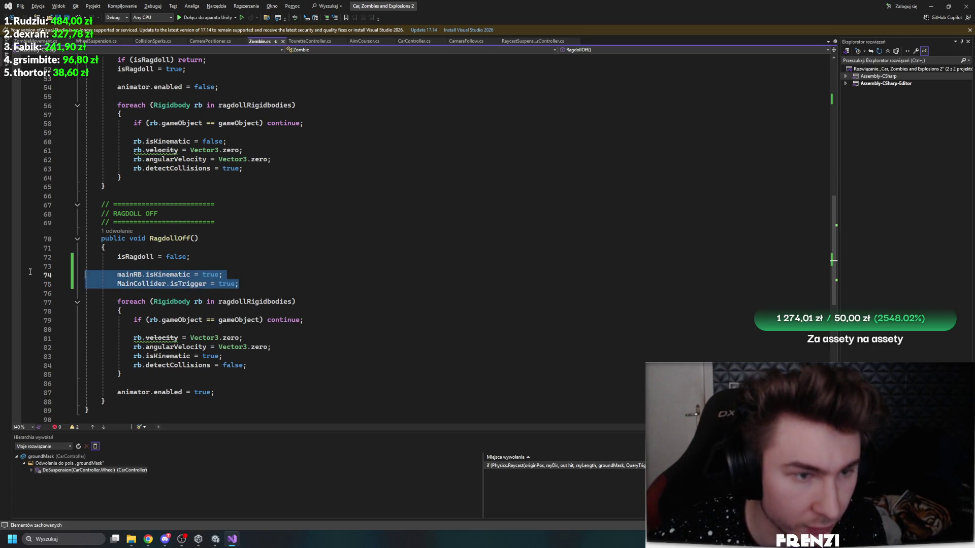
pyautogui.scroll(6, 276, 288)
pyautogui.click(344, 214)
pyautogui.press('Return')
pyautogui.hotkey('ctrl', 'v')
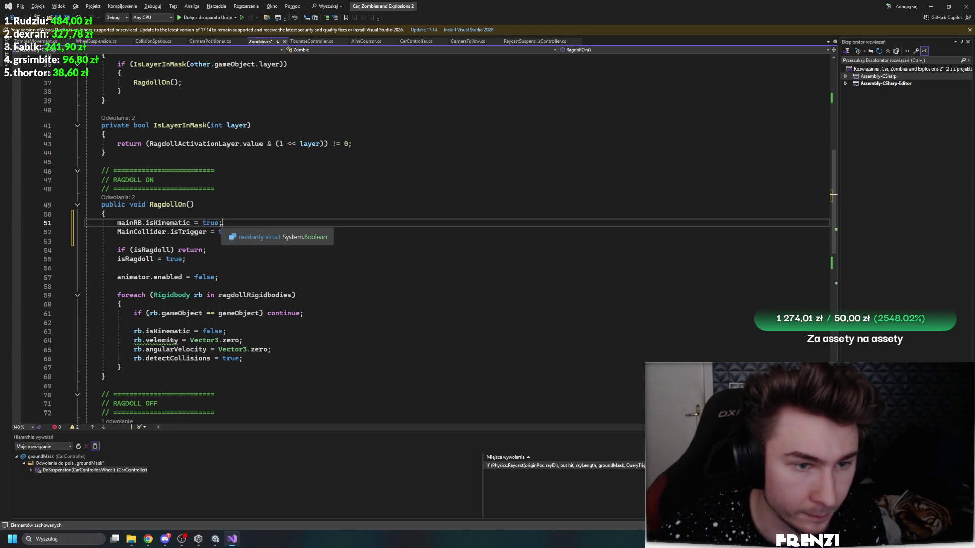
pyautogui.moveTo(235, 232); pyautogui.dragTo(263, 233)
pyautogui.click(398, 231)
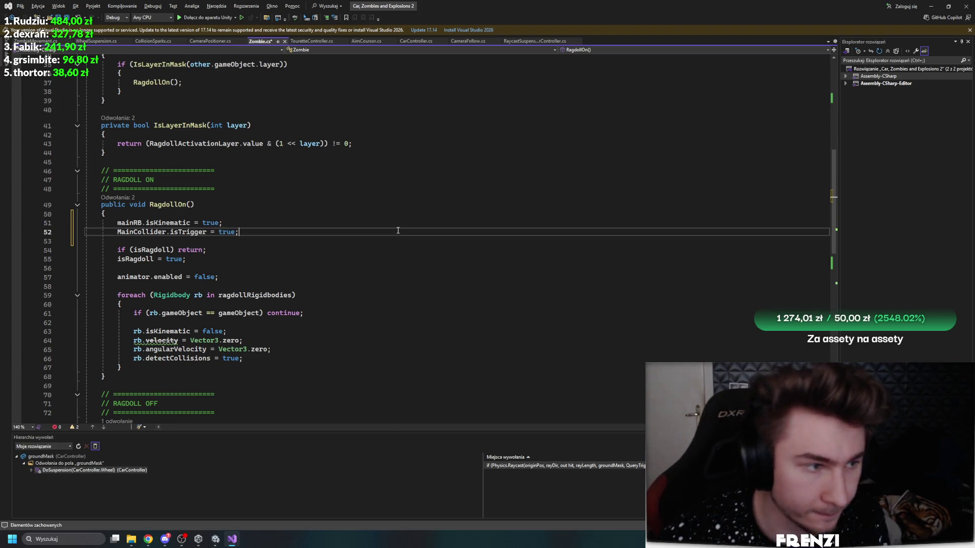
pyautogui.click(219, 224)
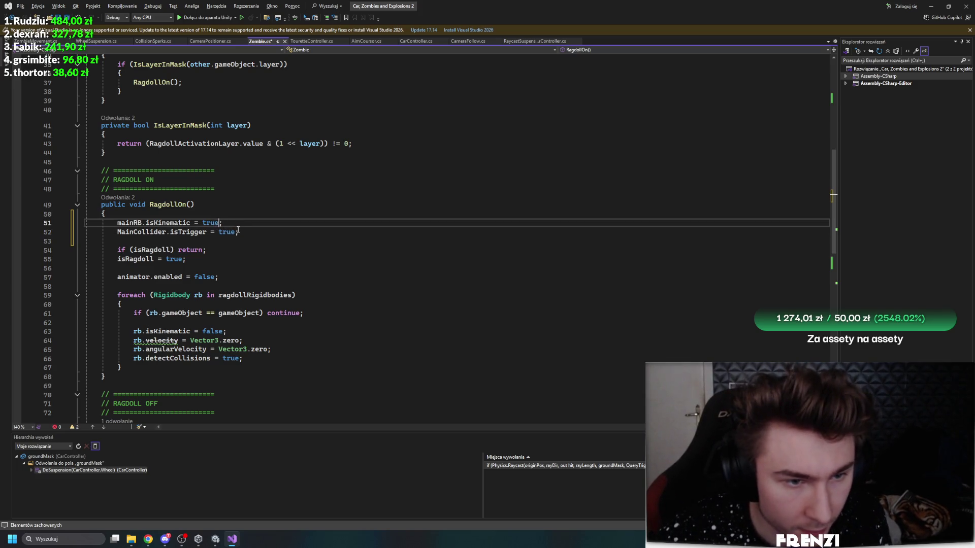
pyautogui.keyDown('shift'); pyautogui.click(236, 233); pyautogui.keyUp('shift')
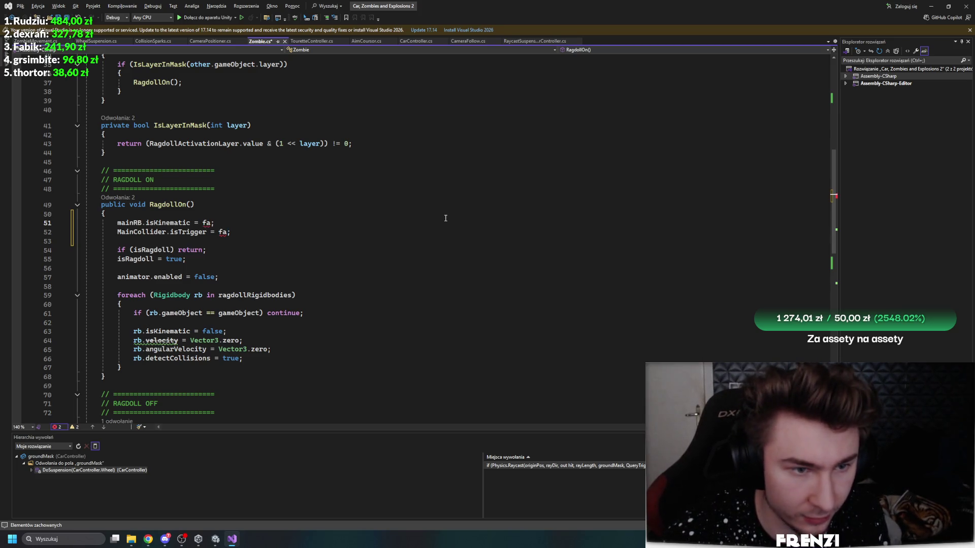
pyautogui.click(446, 217)
pyautogui.hotkey('ctrl', 's')
pyautogui.click(213, 542)
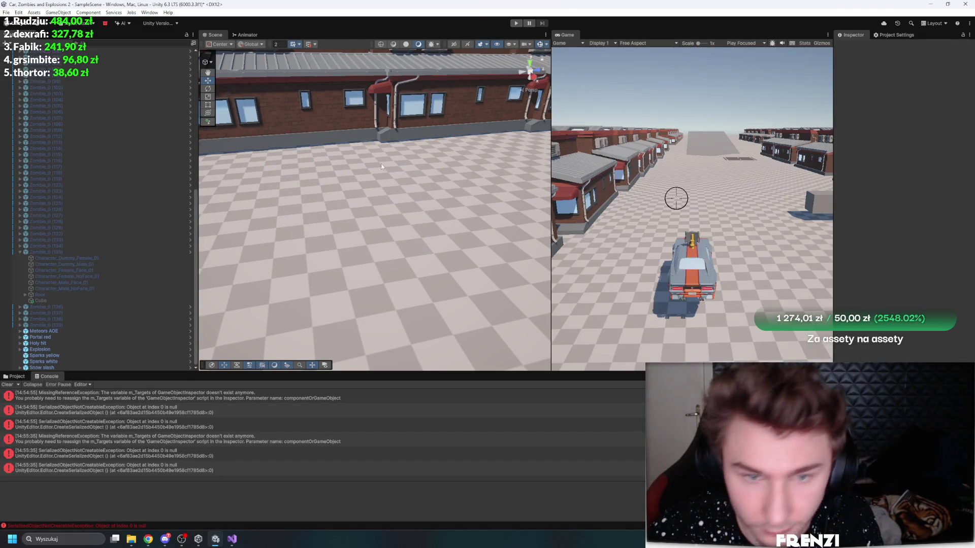
# Step: Clear the console, run and pause the game, inspect Zombie_0 (72)'s empty Main RB, then stop
pyautogui.click(7, 384)
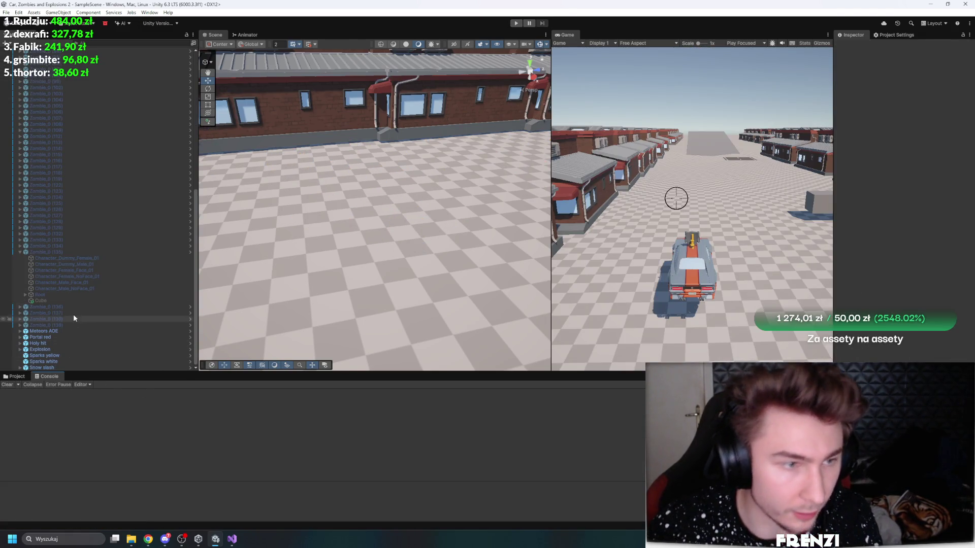
pyautogui.click(516, 23)
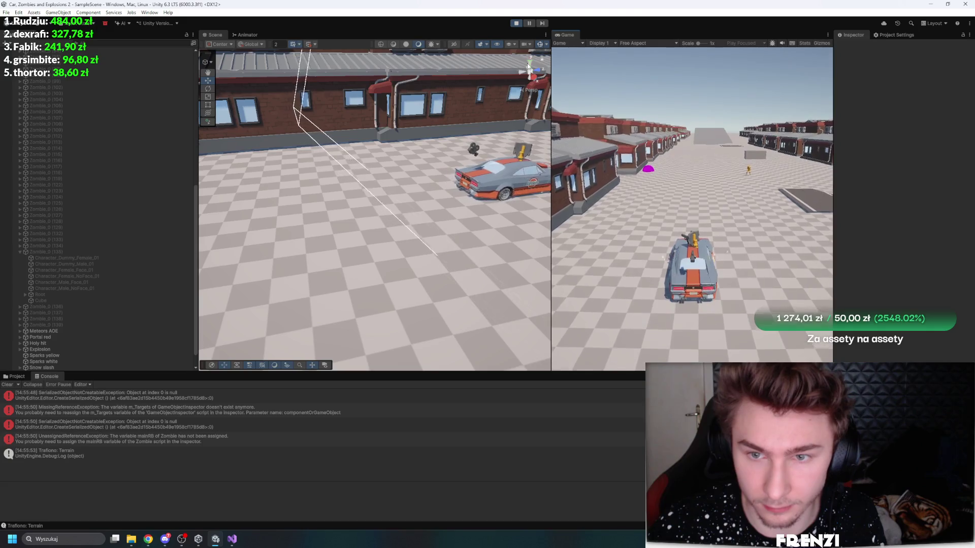
pyautogui.click(533, 24)
pyautogui.scroll(10, 127, 238)
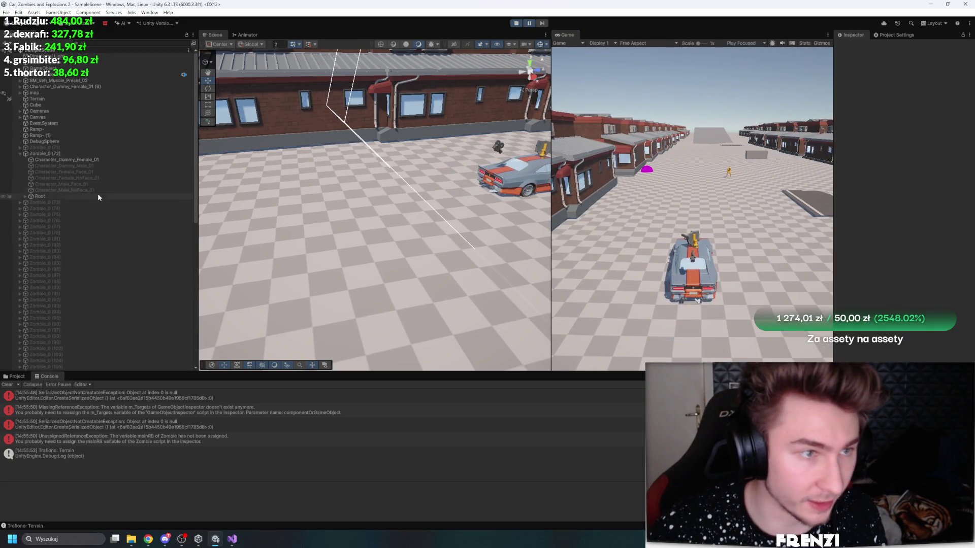
pyautogui.click(58, 153)
pyautogui.click(515, 23)
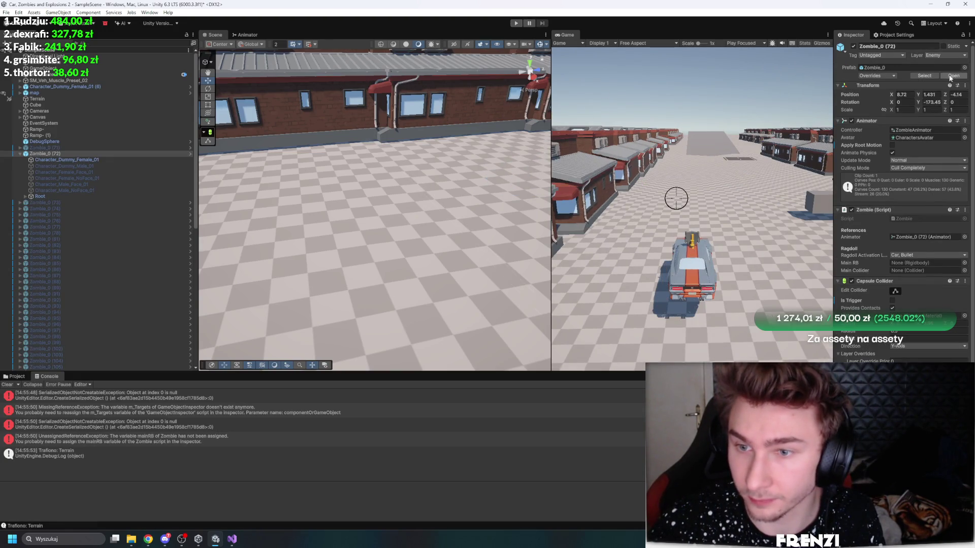
# Step: Link Zombie_0's Main RB and Main Collider to its own Rigidbody and Capsule Collider, then exit prefab mode
pyautogui.click(949, 75)
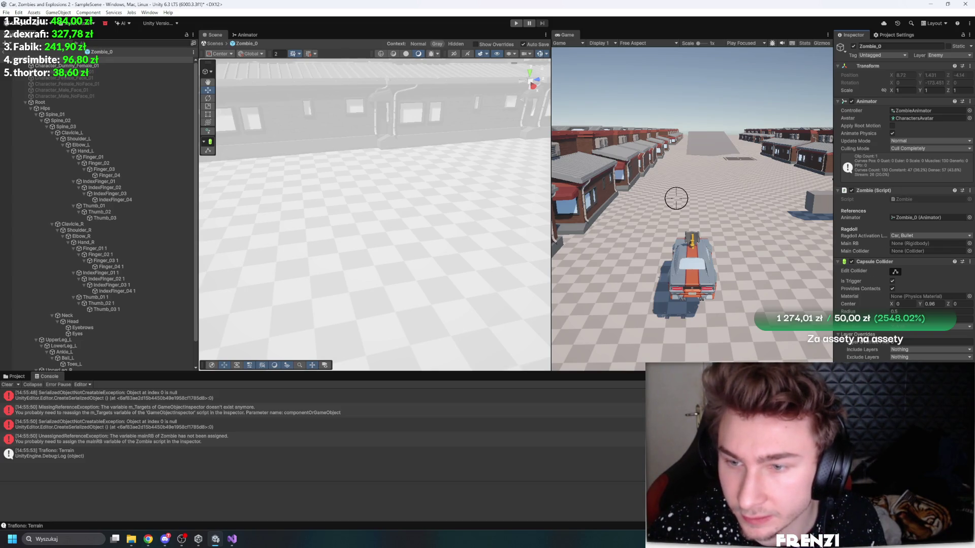
pyautogui.moveTo(919, 252); pyautogui.dragTo(917, 251)
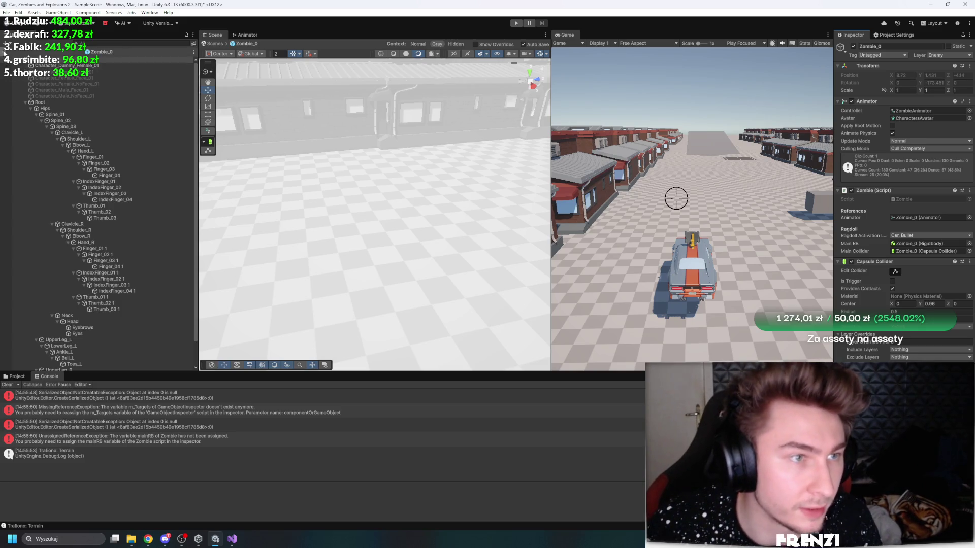
pyautogui.click(6, 52)
pyautogui.click(870, 339)
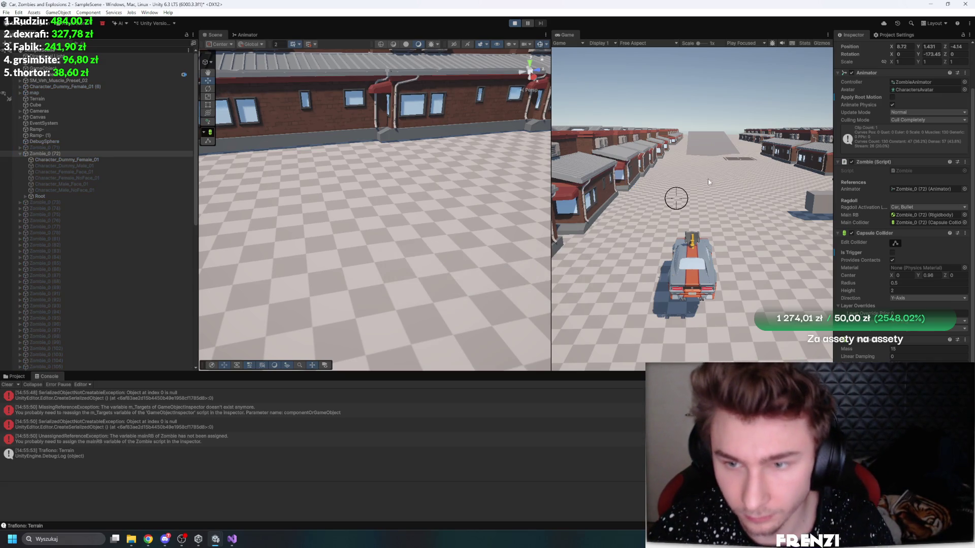
# Step: Drive the car, then select and frame Zombie_0 (72) and check its collider's trigger setting
pyautogui.press('d')
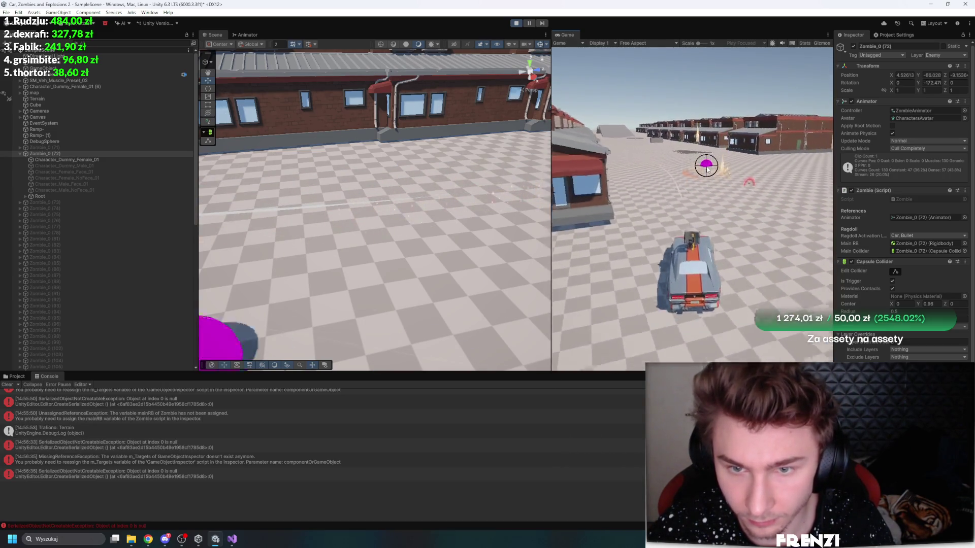
pyautogui.click(79, 154)
pyautogui.press('f')
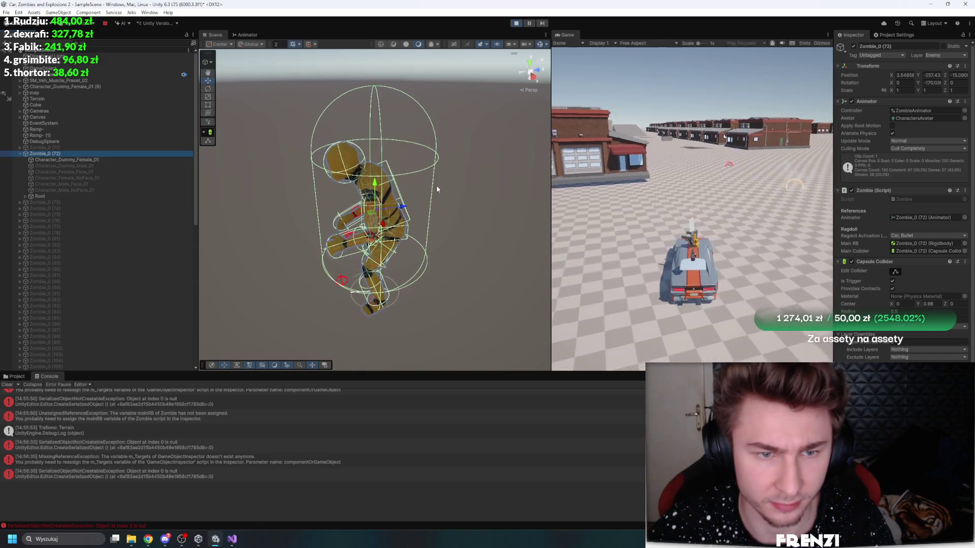
pyautogui.scroll(-1, 873, 205)
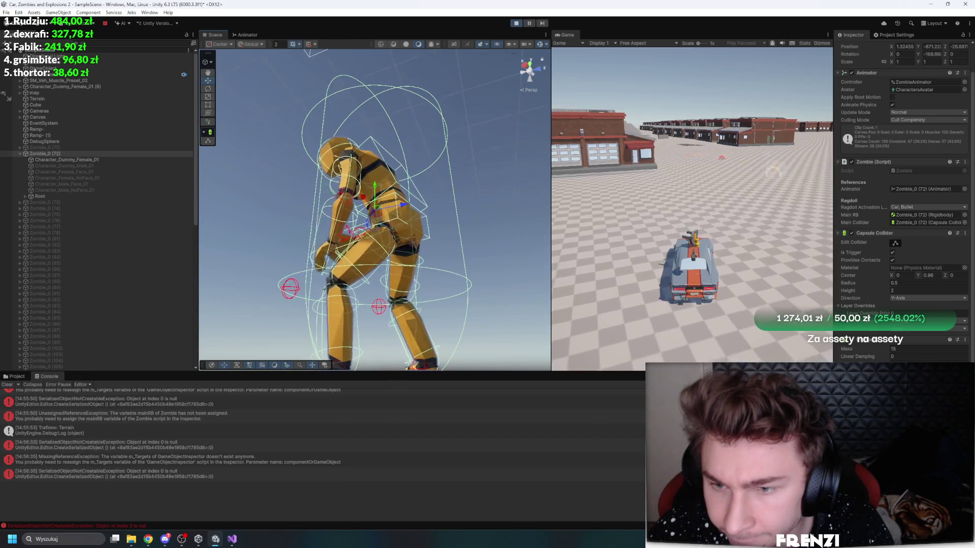
pyautogui.click(892, 253)
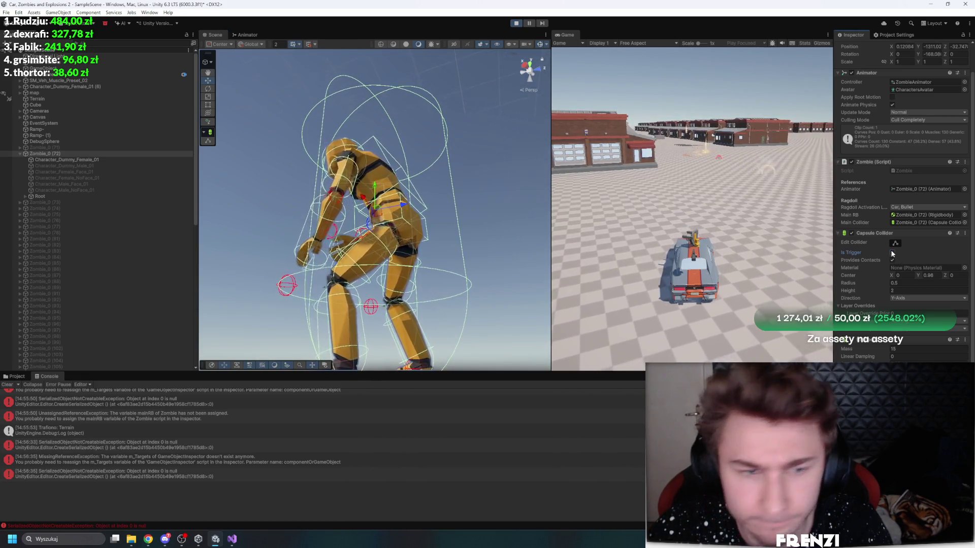
# Step: Restart the play test, pause it immediately, and step forward five frames
pyautogui.click(515, 24)
pyautogui.click(515, 24)
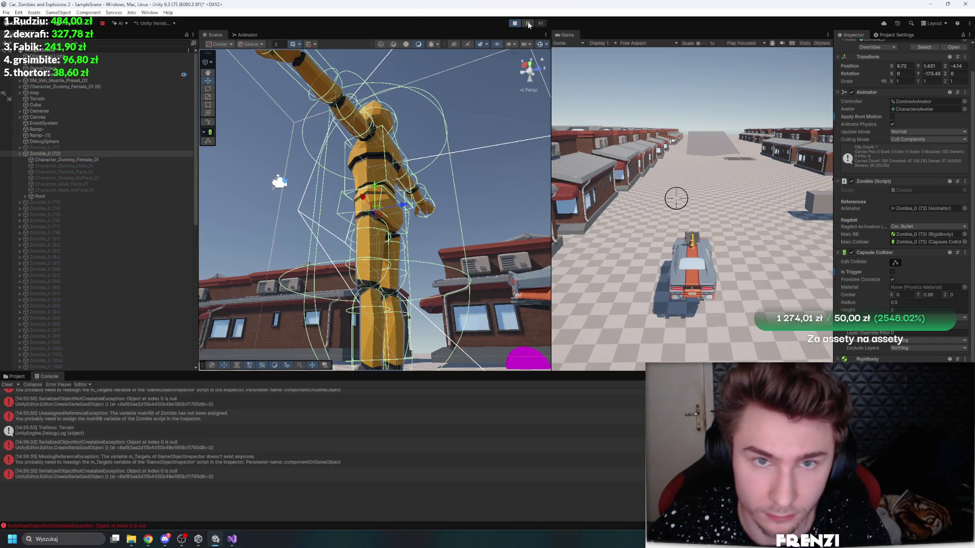
pyautogui.click(529, 21)
pyautogui.scroll(-1, 163, 433)
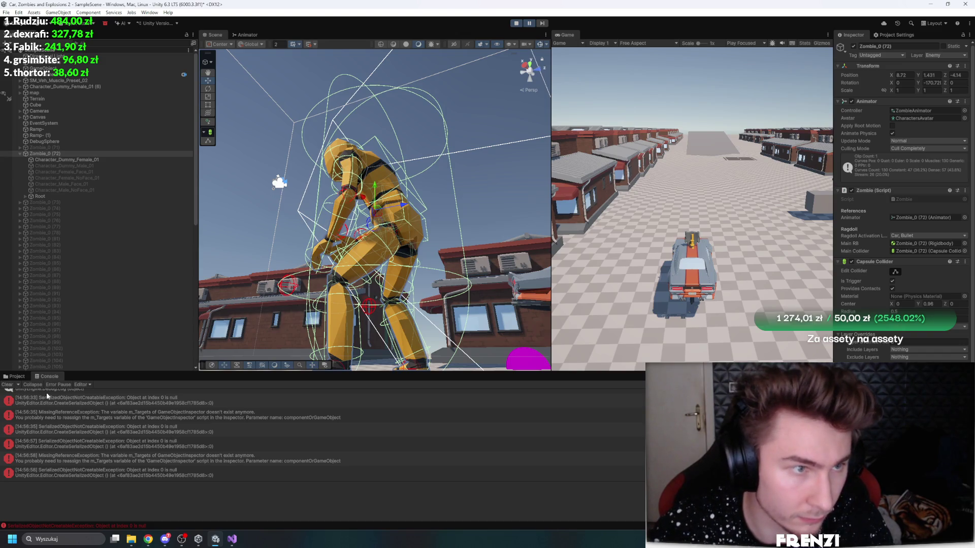
pyautogui.click(543, 23)
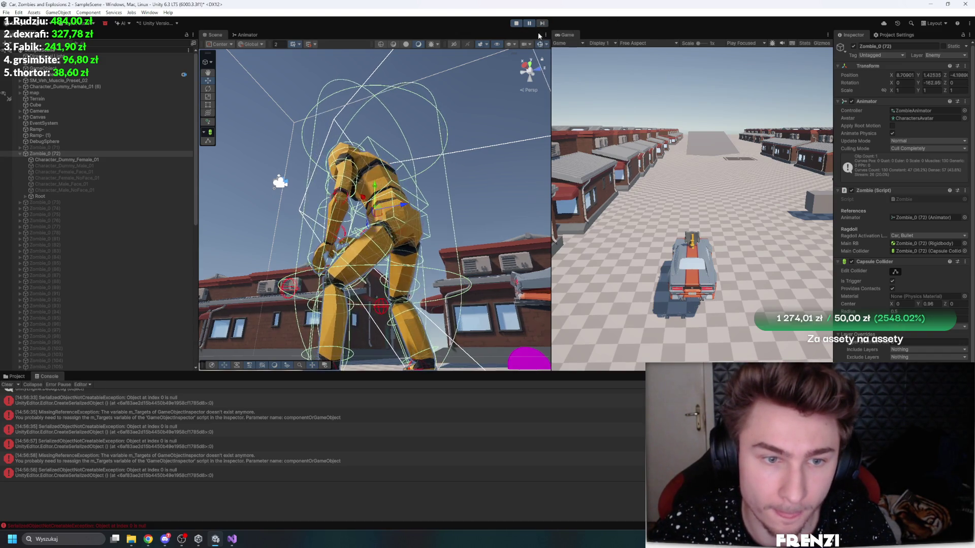
pyautogui.click(543, 23)
pyautogui.click(544, 21)
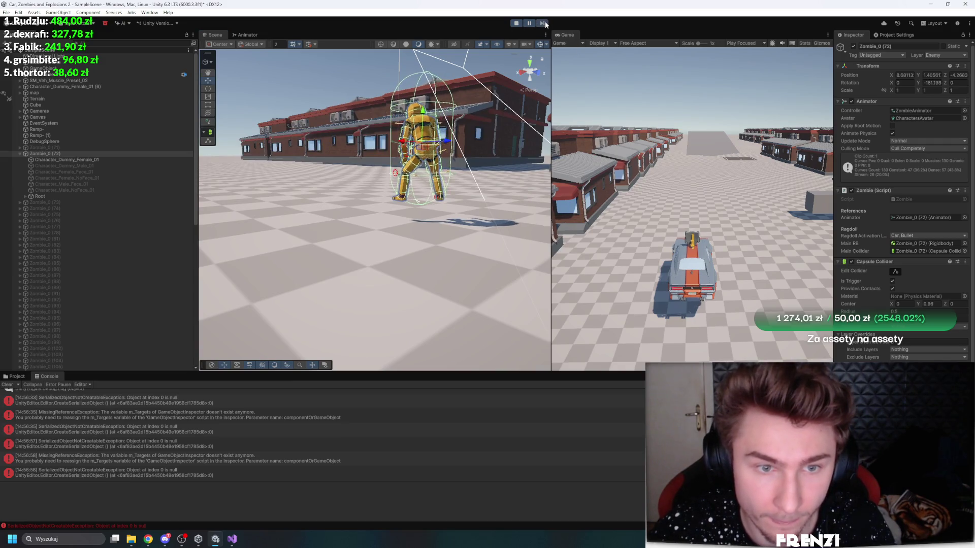
pyautogui.click(545, 22)
pyautogui.click(544, 22)
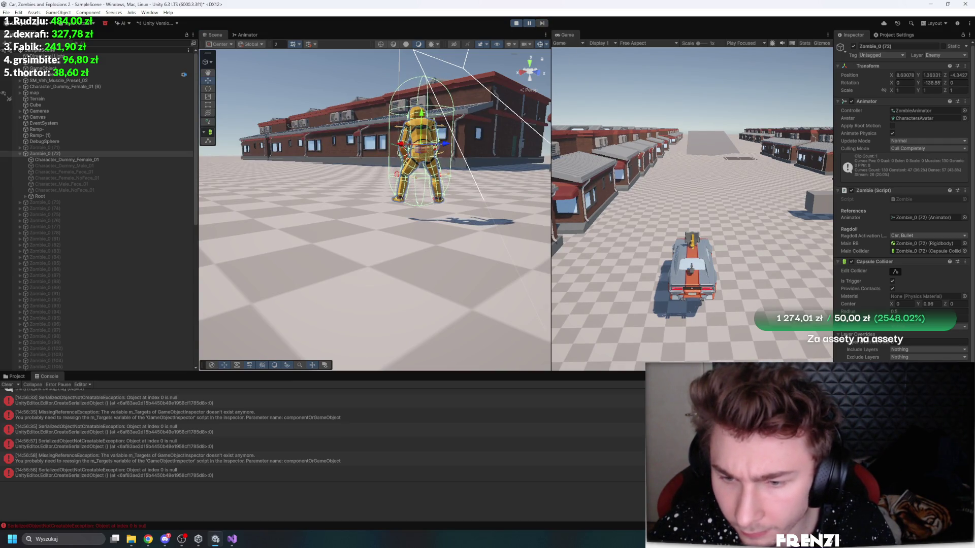
pyautogui.click(236, 538)
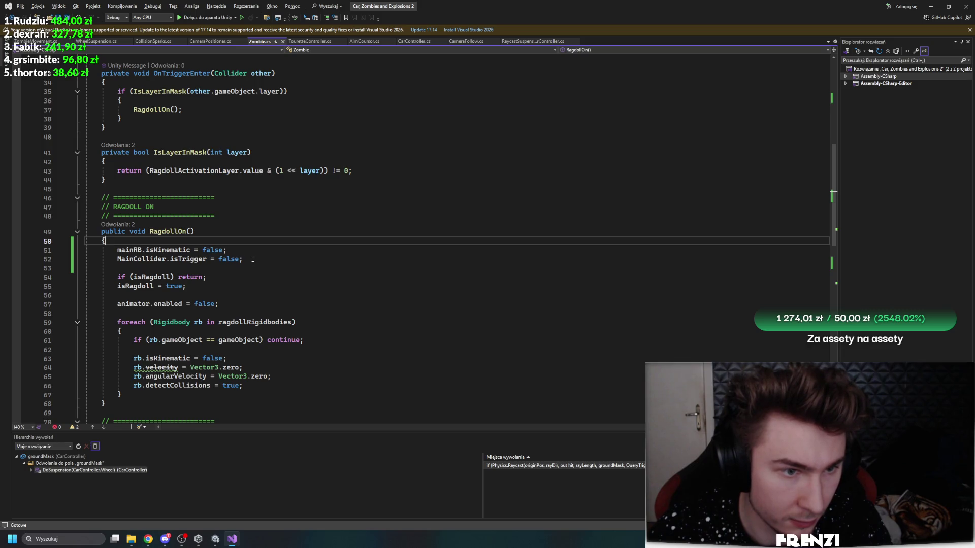
pyautogui.click(215, 540)
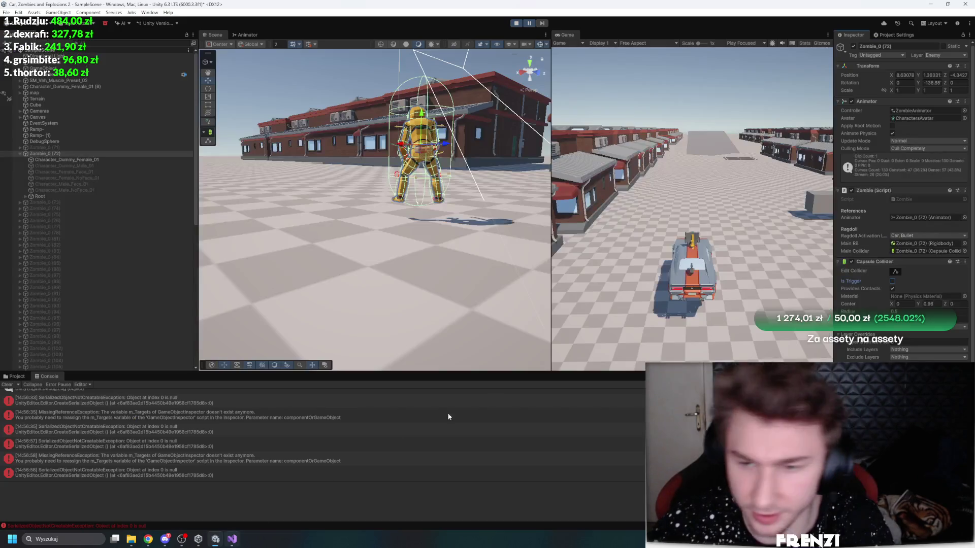
pyautogui.click(569, 290)
pyautogui.click(232, 539)
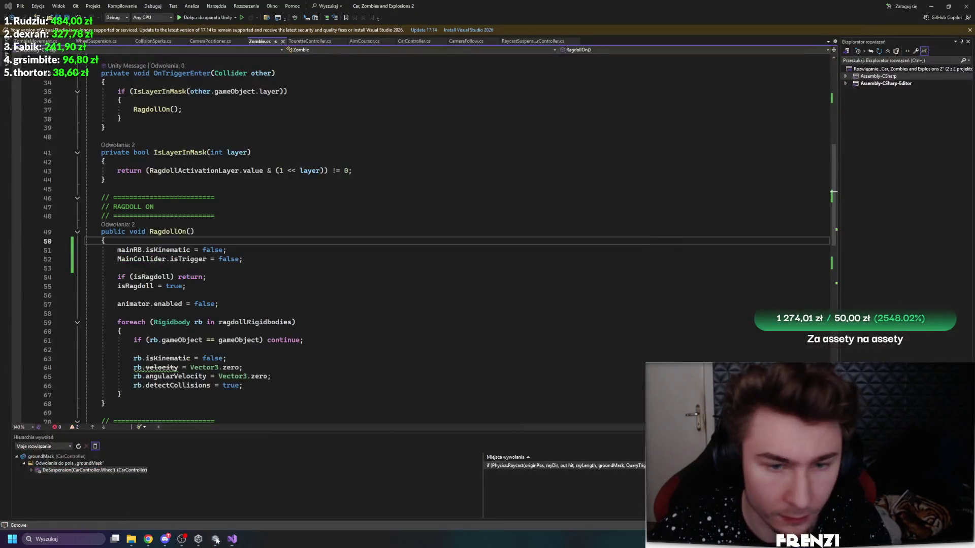
pyautogui.click(216, 539)
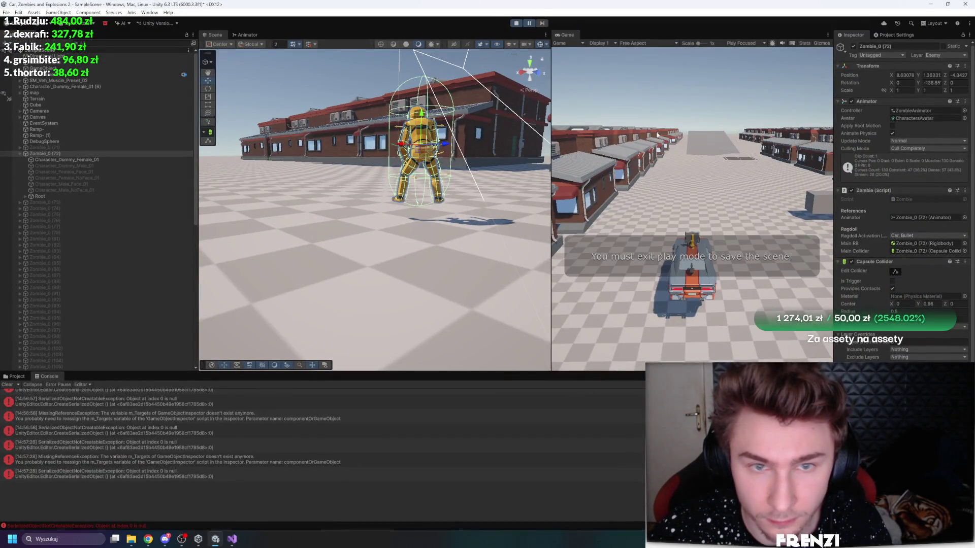
# Step: Resume and drive through the zombies, inspect Zombie_0 (72) and (143), then pause and go to Zombie.cs
pyautogui.click(657, 134)
pyautogui.press('w')
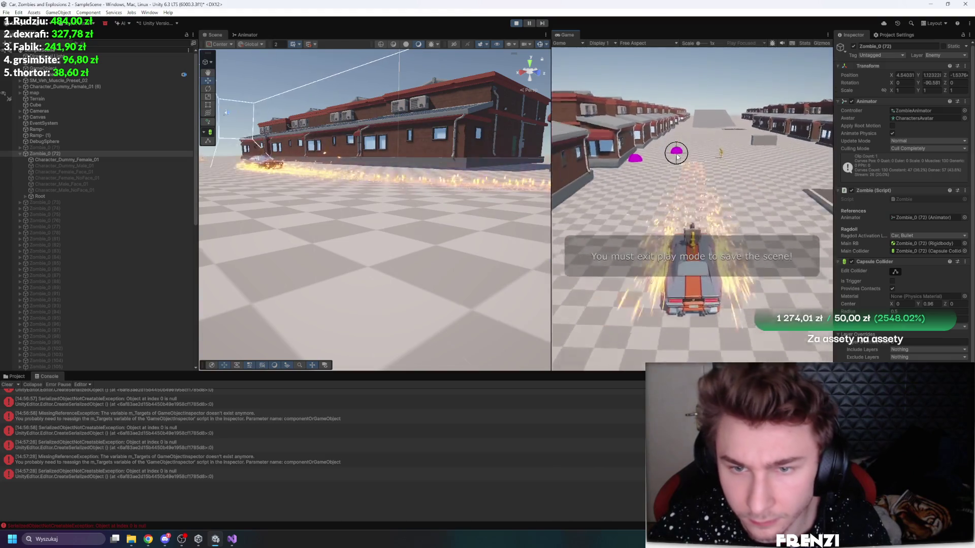
pyautogui.click(76, 154)
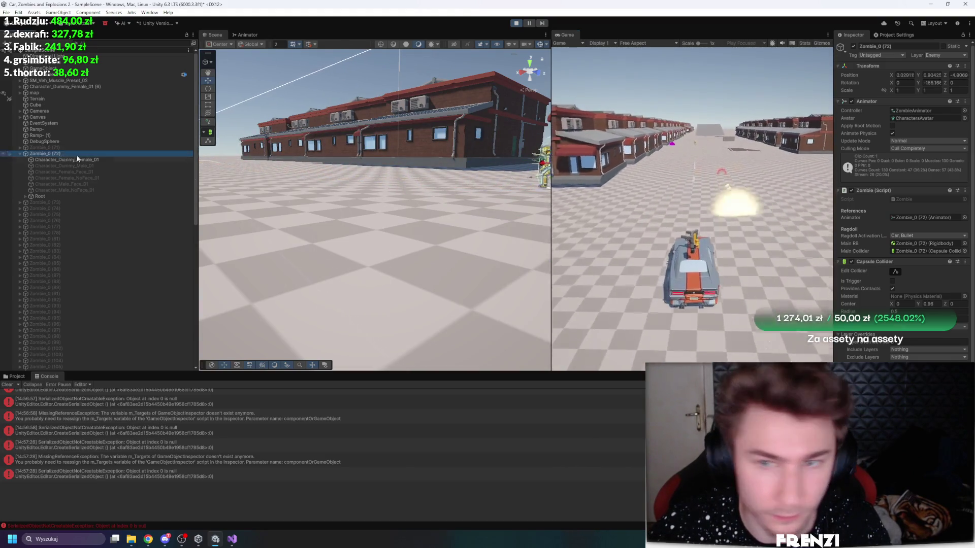
pyautogui.click(513, 162)
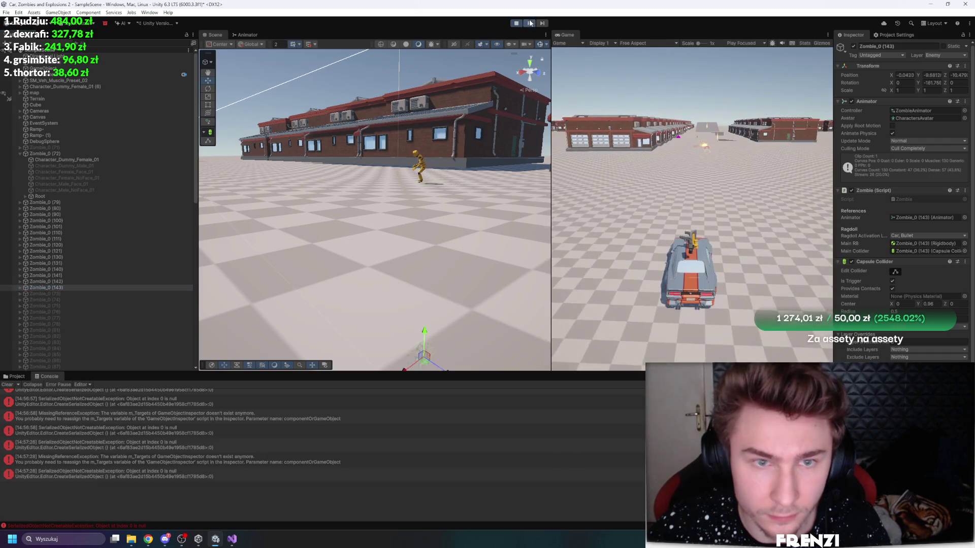
pyautogui.click(530, 23)
pyautogui.click(422, 161)
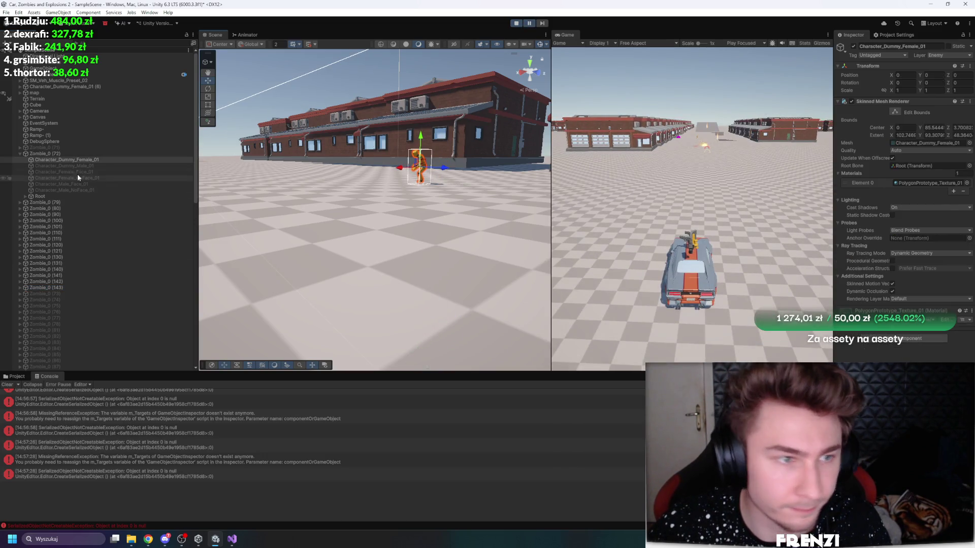
pyautogui.hotkey('alt', 'Tab')
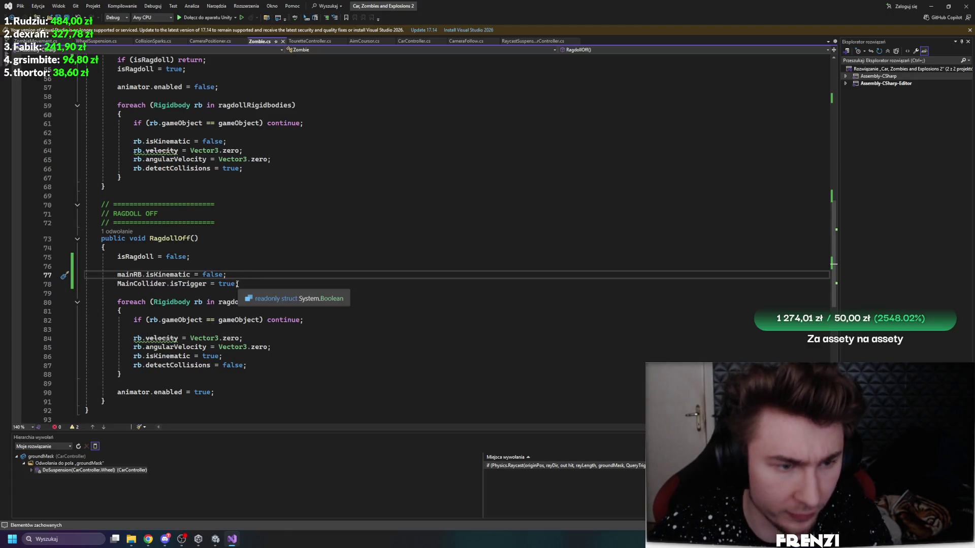
# Step: In Zombie.cs, change line 78 to false and lines 51–52 to true, and save
pyautogui.click(219, 285)
pyautogui.write('false')
pyautogui.hotkey('ctrl', 's')
pyautogui.scroll(6, 350, 259)
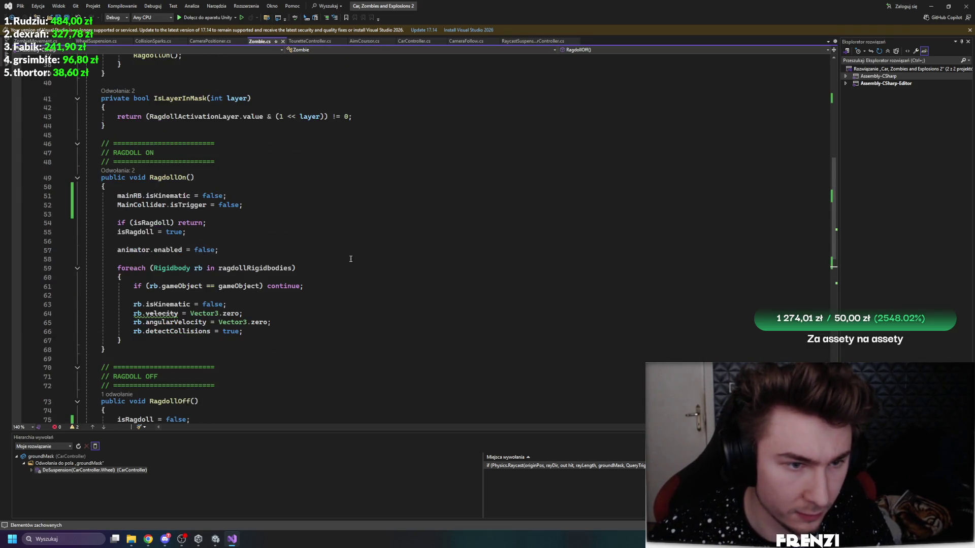
pyautogui.click(248, 203)
pyautogui.hotkey('alt', 'shift', 'Up')
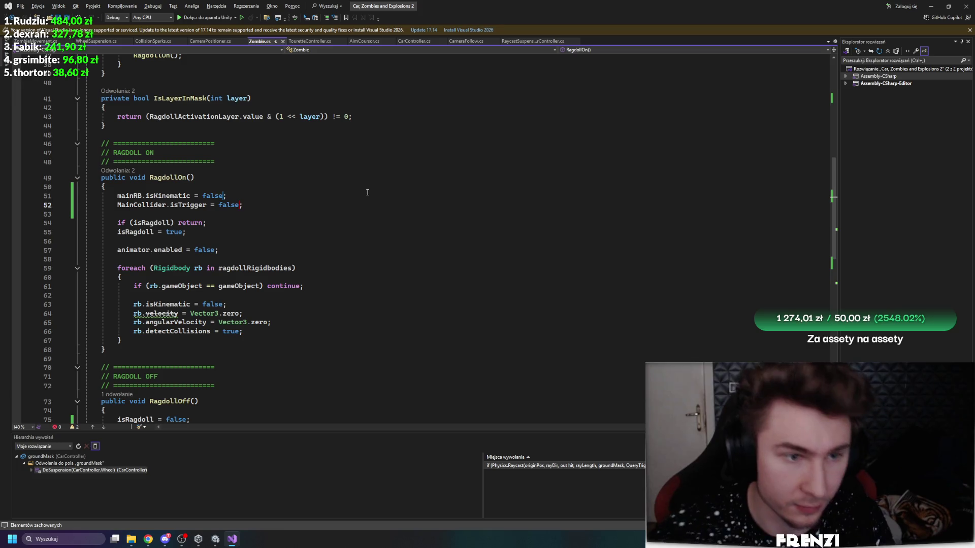
pyautogui.press('Left')
pyautogui.press('BackSpace')
pyautogui.press('BackSpace')
pyautogui.press('BackSpace')
pyautogui.press('BackSpace')
pyautogui.press('BackSpace')
pyautogui.write('true')
pyautogui.hotkey('ctrl', 's')
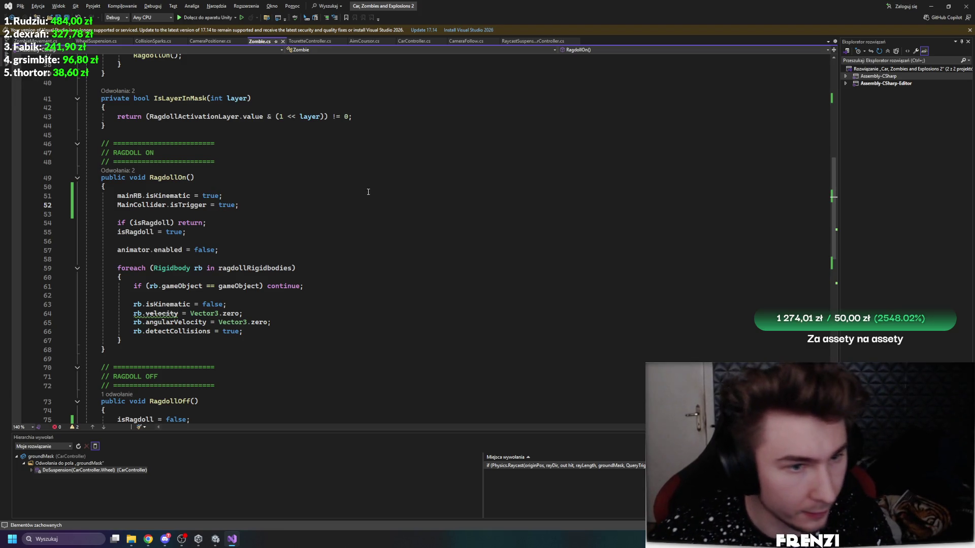
pyautogui.press('Escape')
# Step: Back in Unity, decline the automatic script update and stop the running game
pyautogui.click(215, 541)
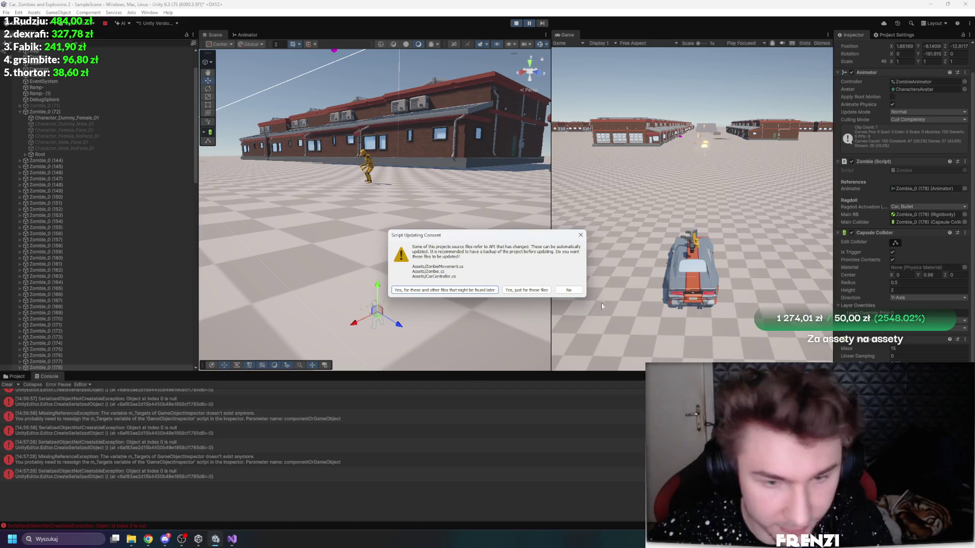
pyautogui.click(571, 290)
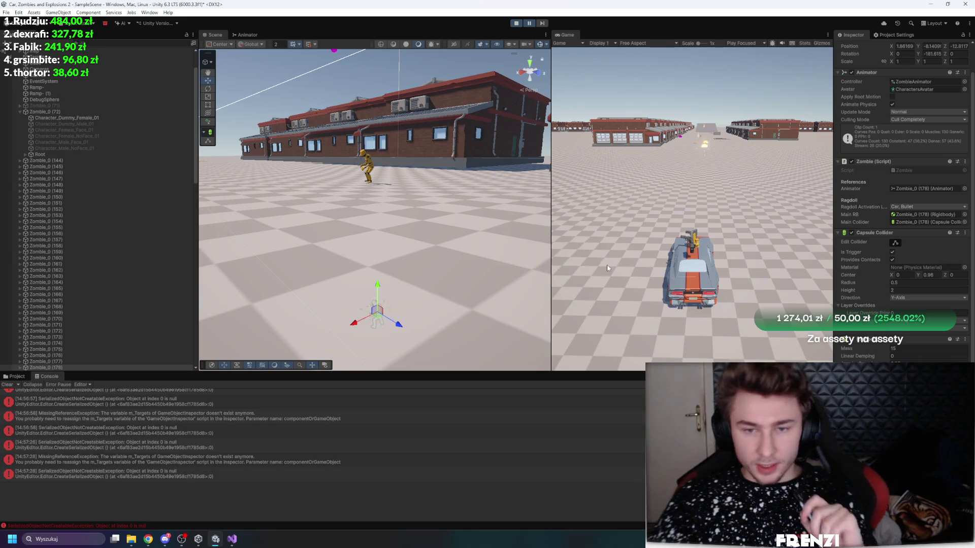
pyautogui.click(520, 24)
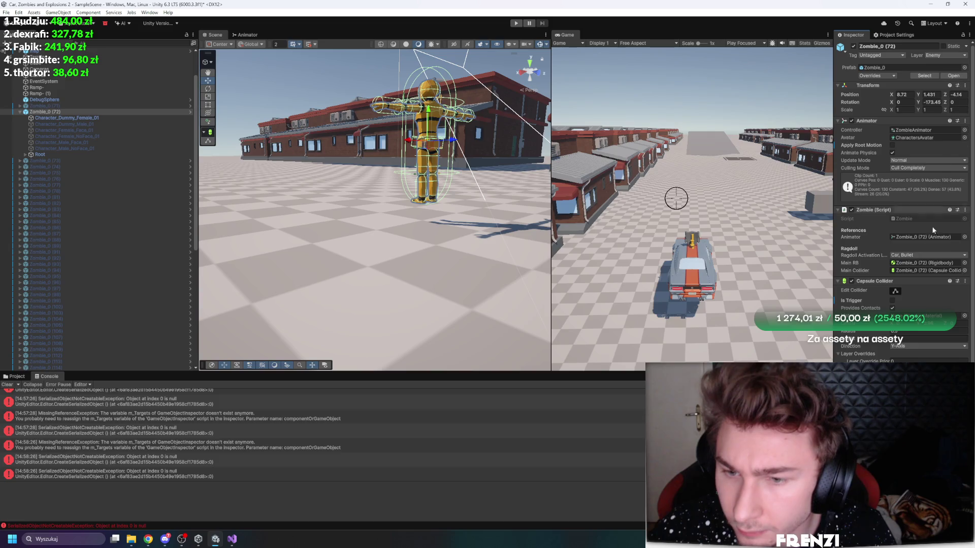
# Step: Open the Zombie_0 prefab briefly and return to the town scene
pyautogui.click(956, 76)
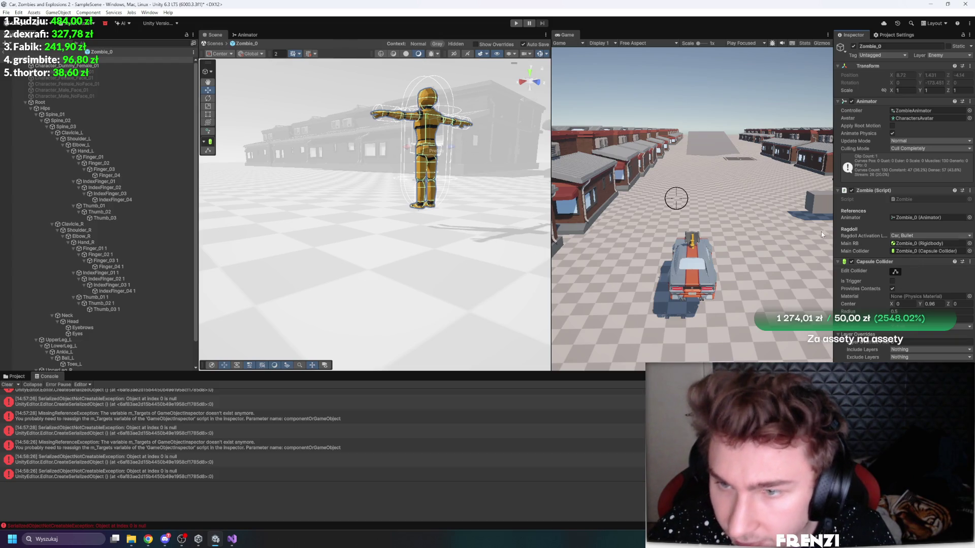
pyautogui.click(5, 52)
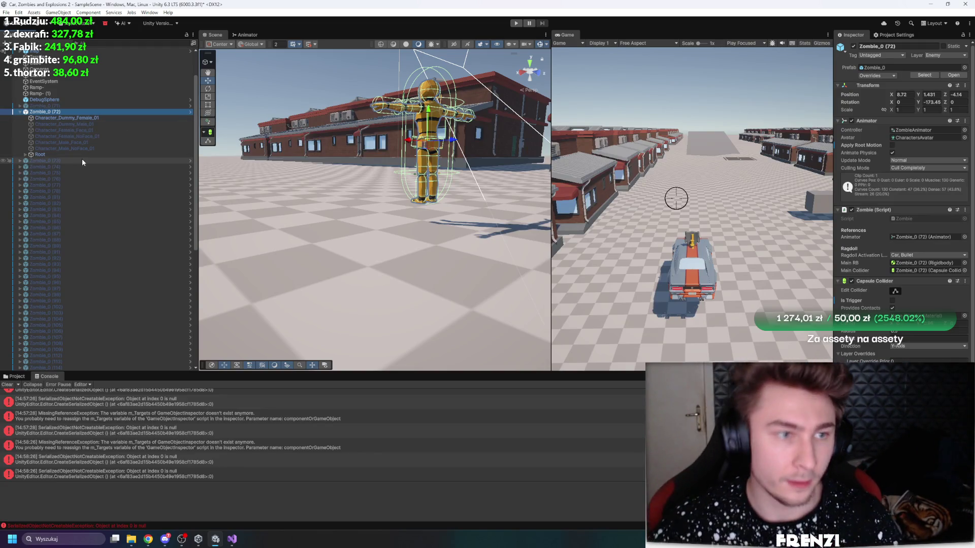
pyautogui.click(838, 291)
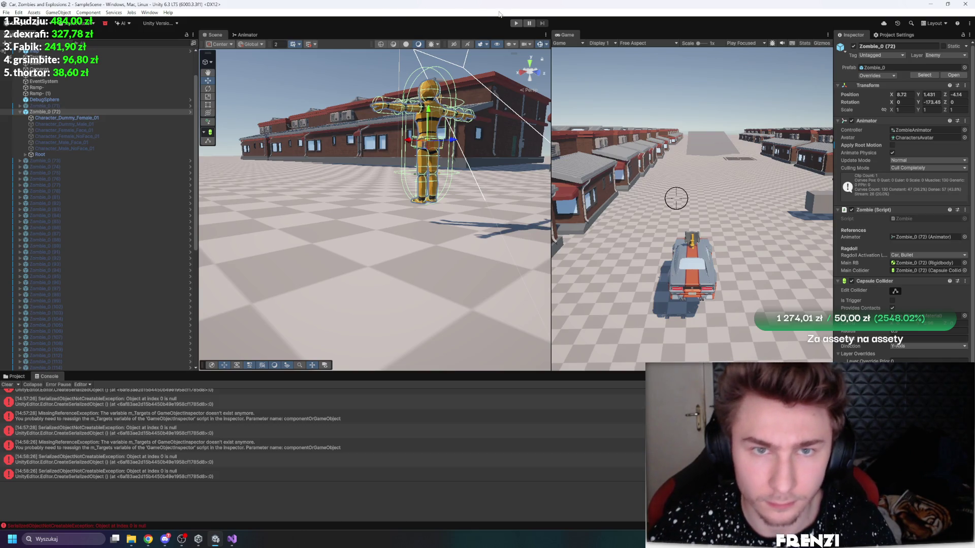
# Step: Start a test run, fire the turret, pause, and bring Zombie.cs forward in Visual Studio
pyautogui.click(516, 24)
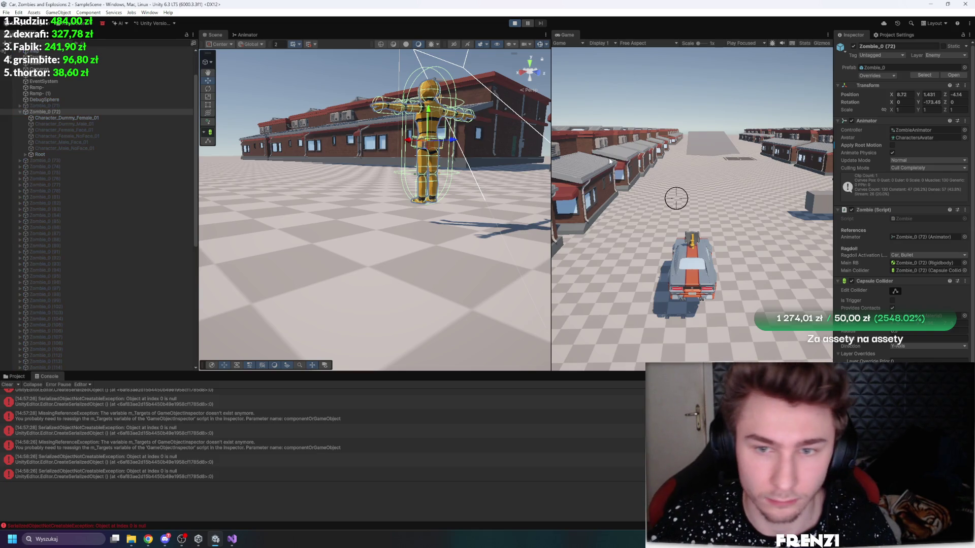
pyautogui.click(675, 156)
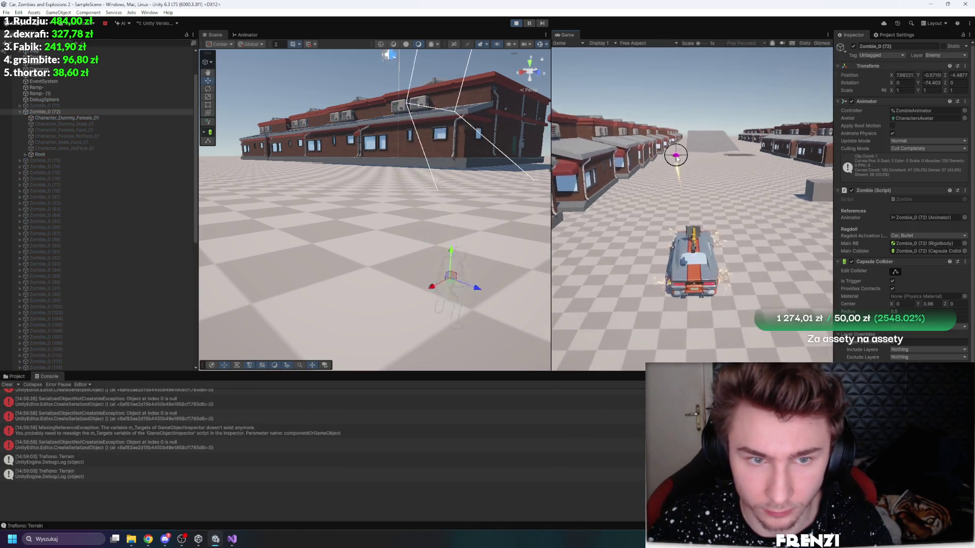
pyautogui.click(529, 23)
pyautogui.scroll(-1, 915, 246)
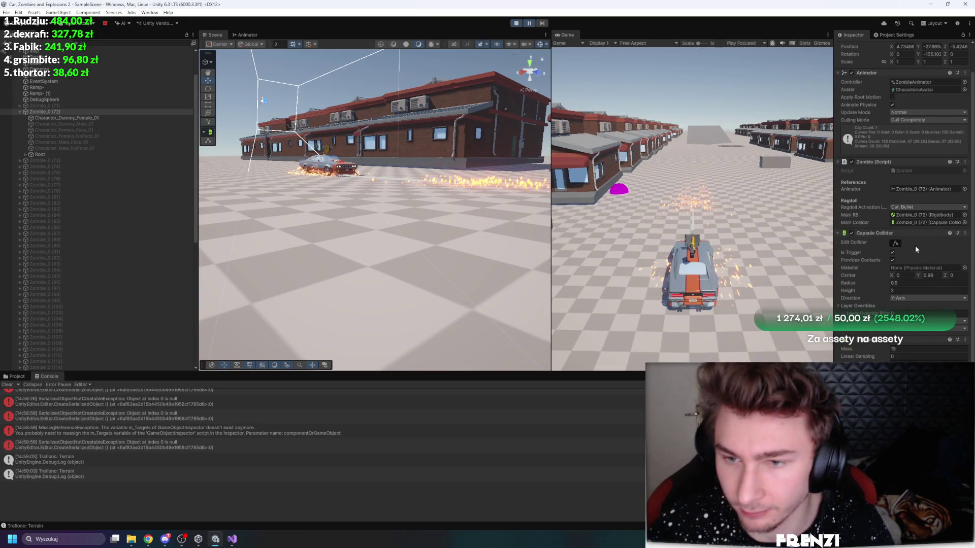
pyautogui.click(232, 539)
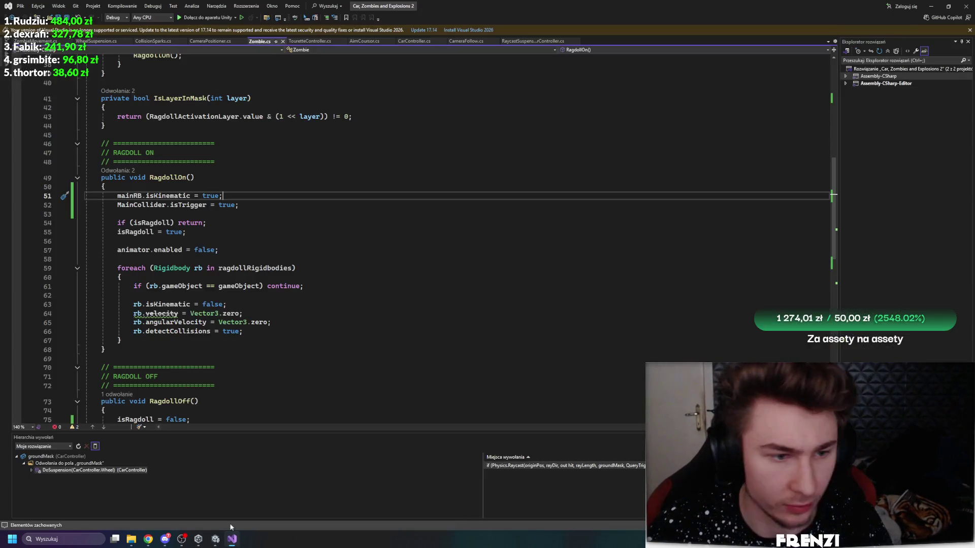
# Step: Go to the isKinematic line inside RagdollOff in Zombie.cs
pyautogui.scroll(-4, 153, 264)
pyautogui.click(132, 312)
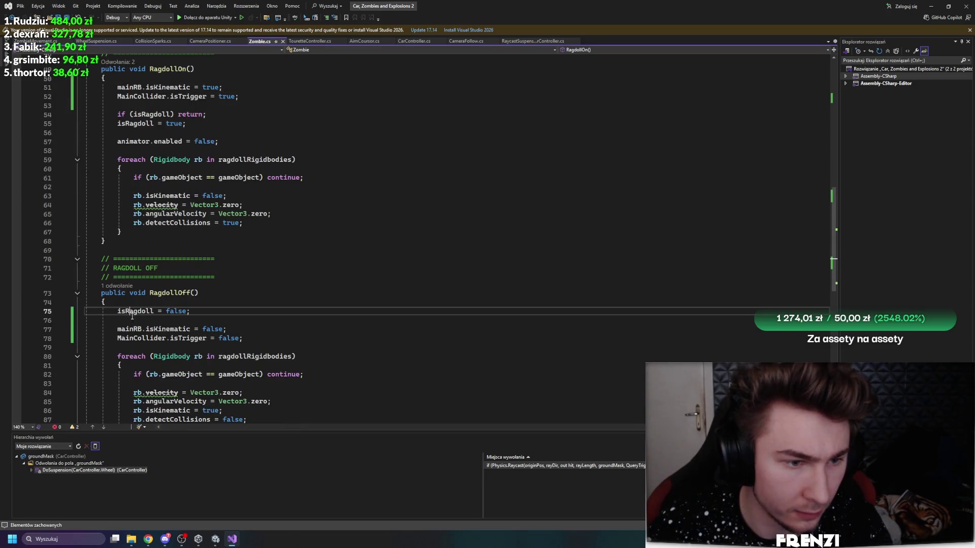
pyautogui.click(160, 329)
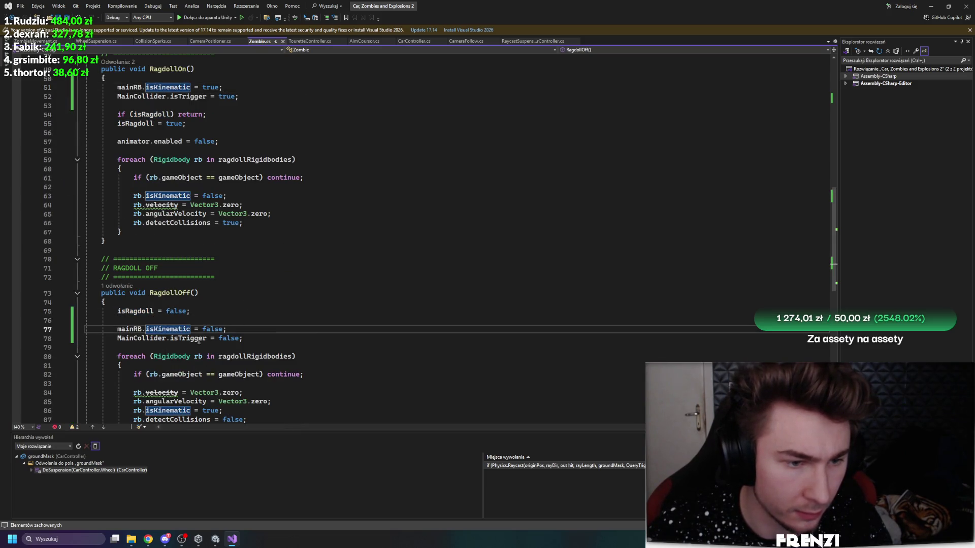
# Step: Accept Unity's script API update and settle back on the Unity editor
pyautogui.click(216, 540)
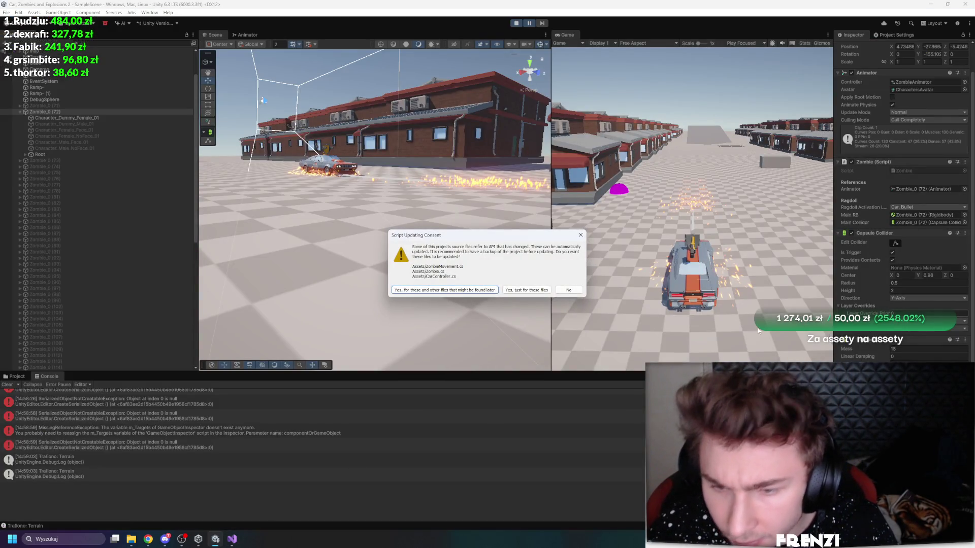
pyautogui.click(571, 289)
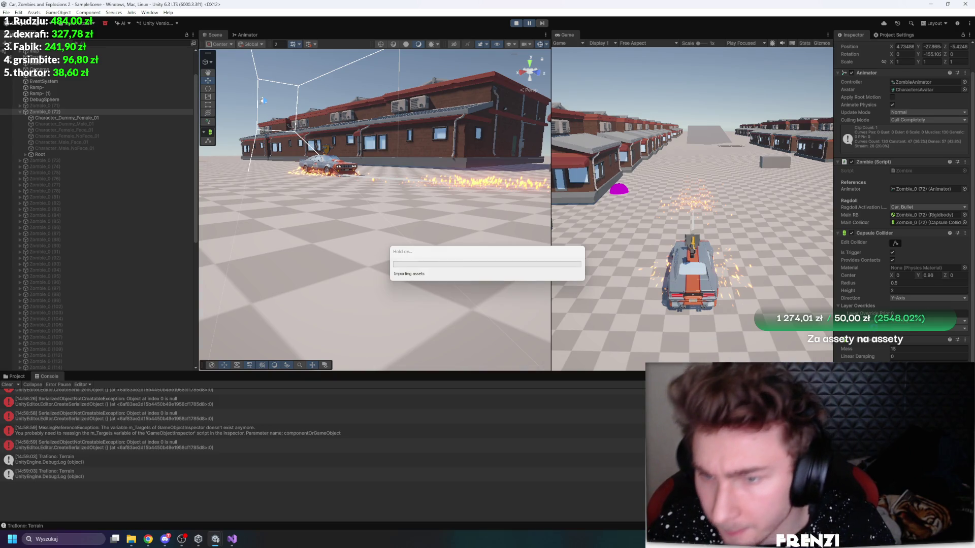
pyautogui.click(232, 539)
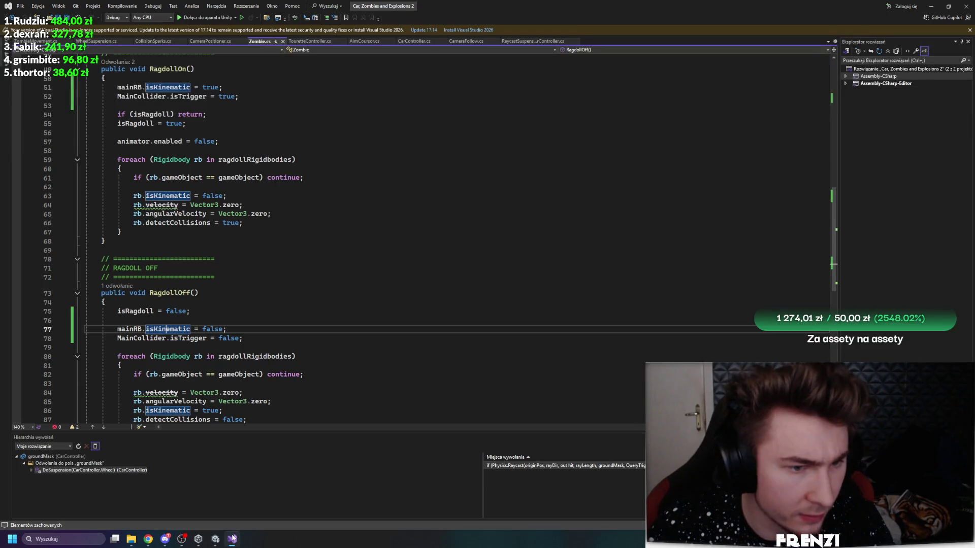
pyautogui.click(232, 539)
pyautogui.click(232, 540)
pyautogui.click(232, 539)
pyautogui.click(232, 539)
pyautogui.click(232, 539)
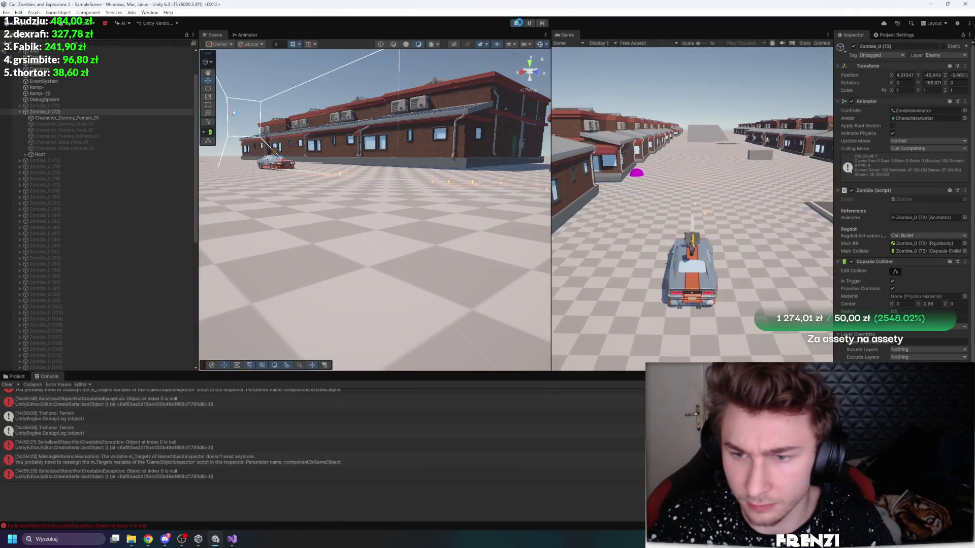
# Step: Restart play mode, then pause and resume the new test run
pyautogui.click(518, 23)
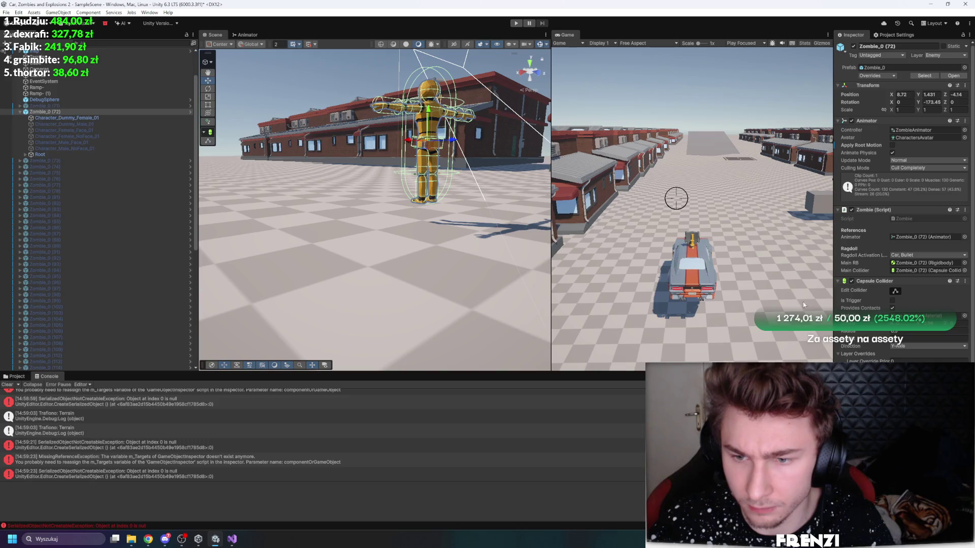
pyautogui.click(516, 23)
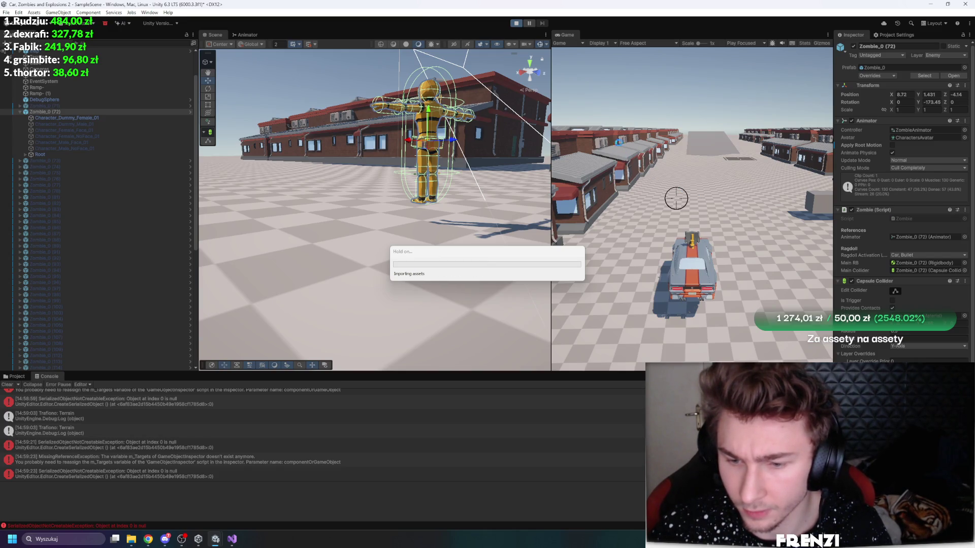
pyautogui.click(528, 23)
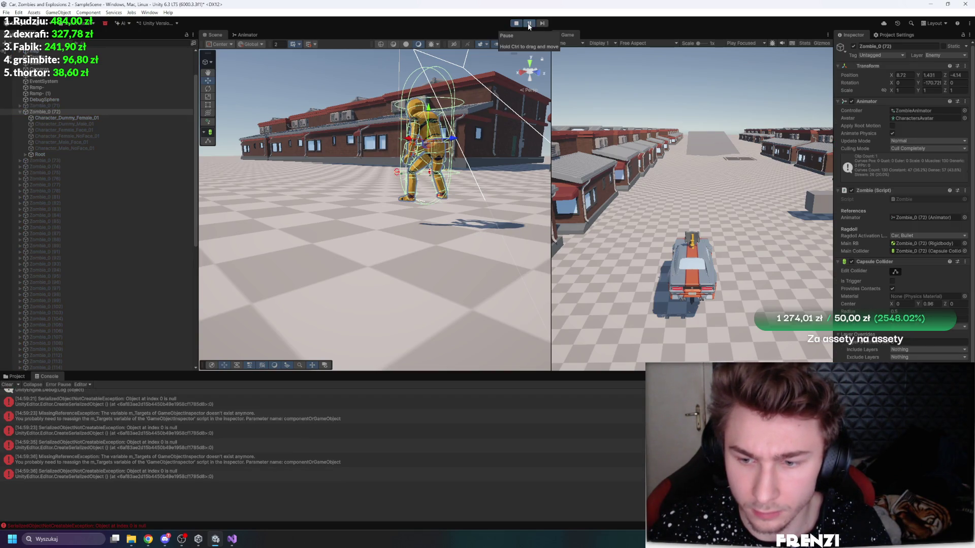
pyautogui.click(530, 22)
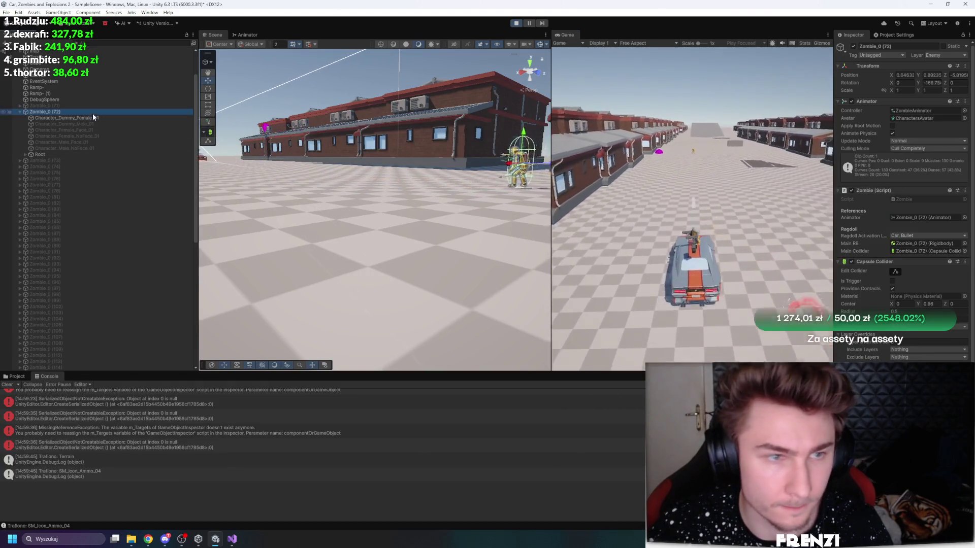
pyautogui.click(483, 158)
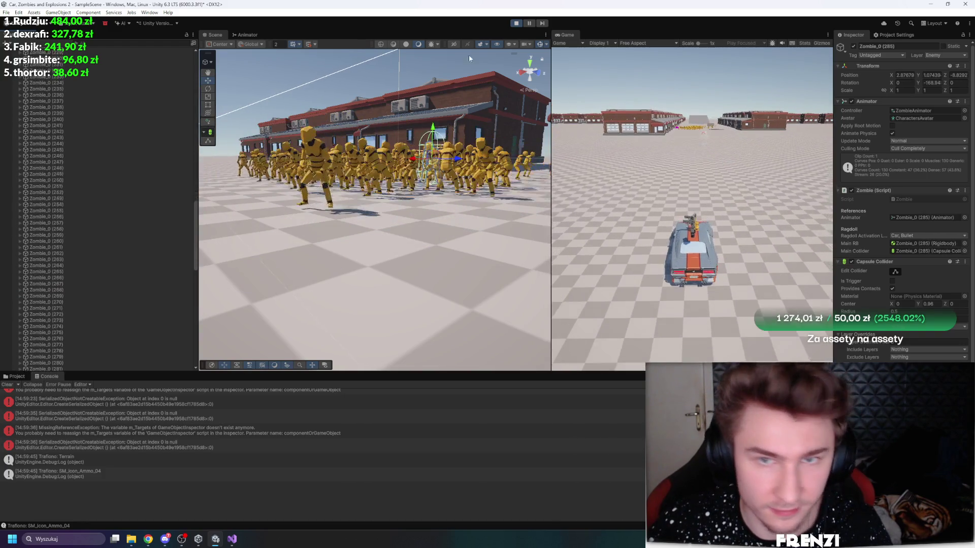
# Step: Maximize the Game view, drive forward and steer right past the buildings, then stop
pyautogui.hotkey('shift', 'space')
pyautogui.press('w')
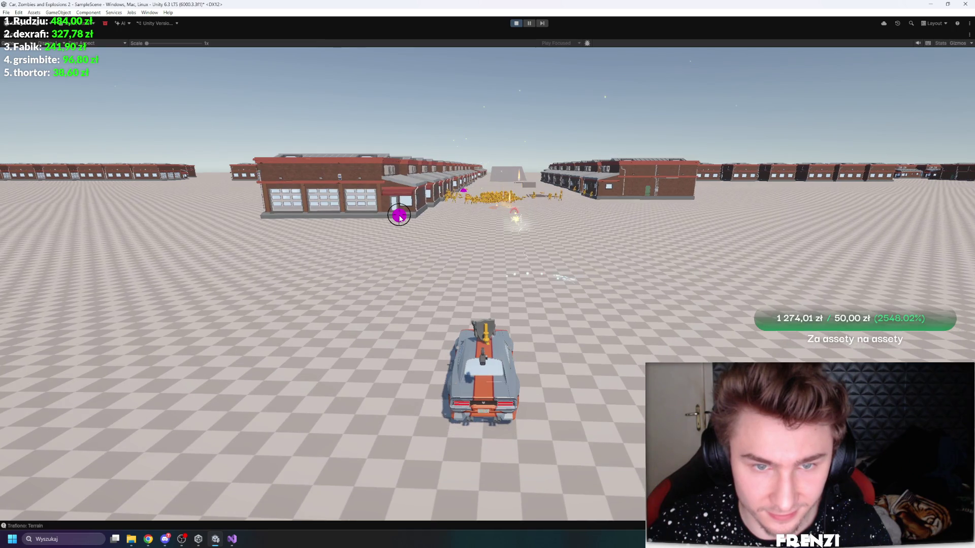
pyautogui.press('d')
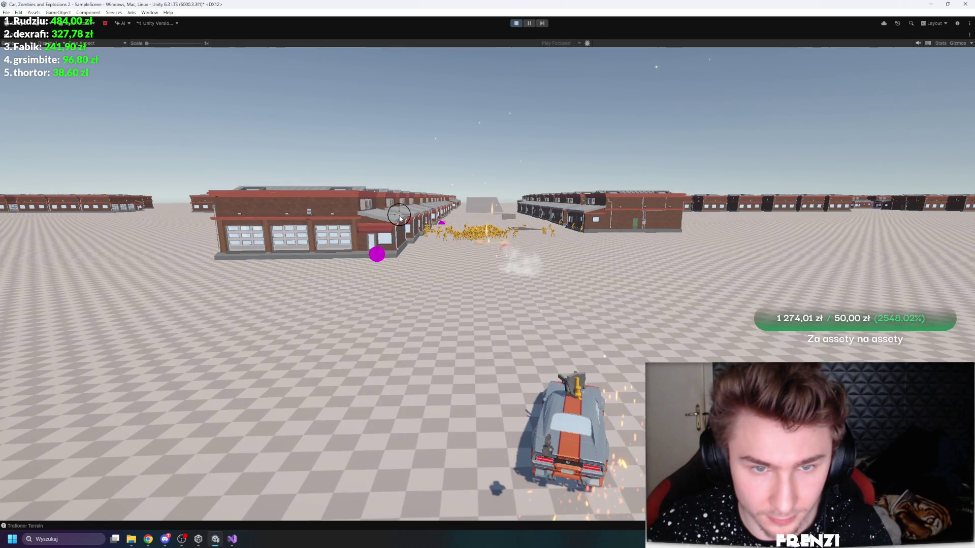
pyautogui.press('d')
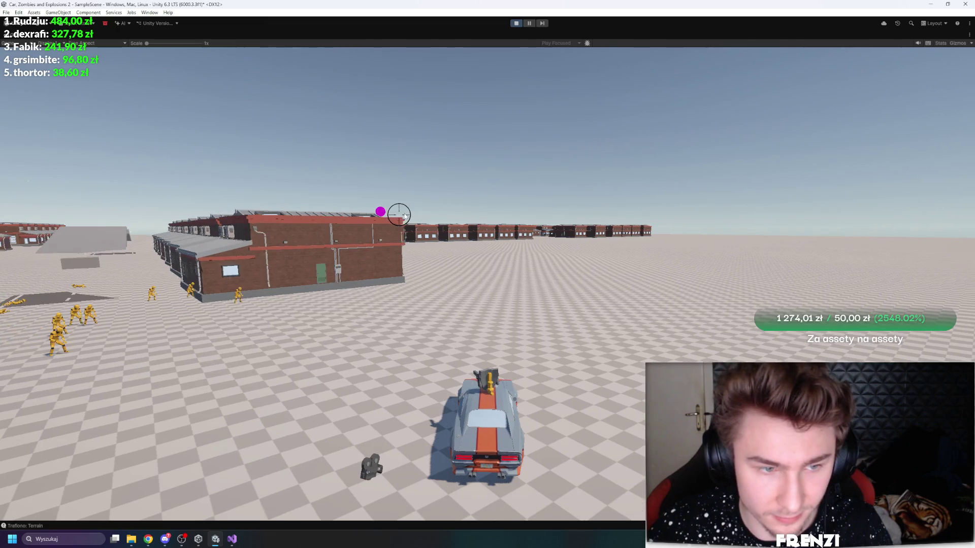
pyautogui.click(515, 24)
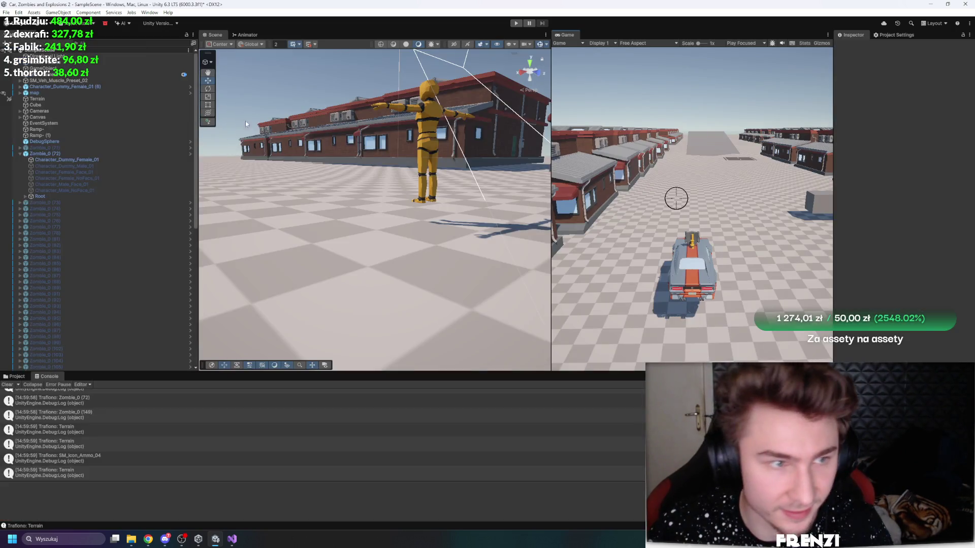
# Step: Show the Editor page of Project Settings in a widened panel
pyautogui.click(897, 35)
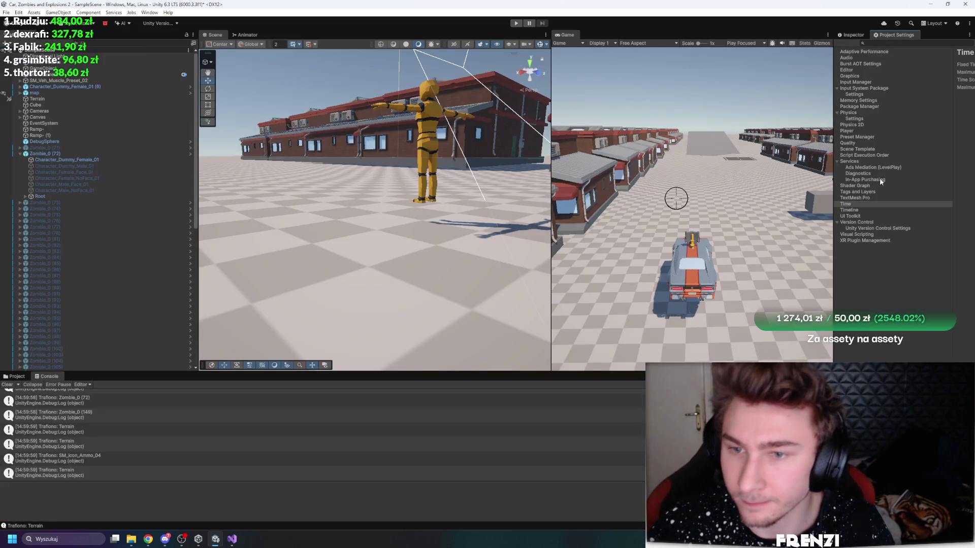
pyautogui.click(846, 69)
pyautogui.moveTo(834, 75); pyautogui.dragTo(751, 75)
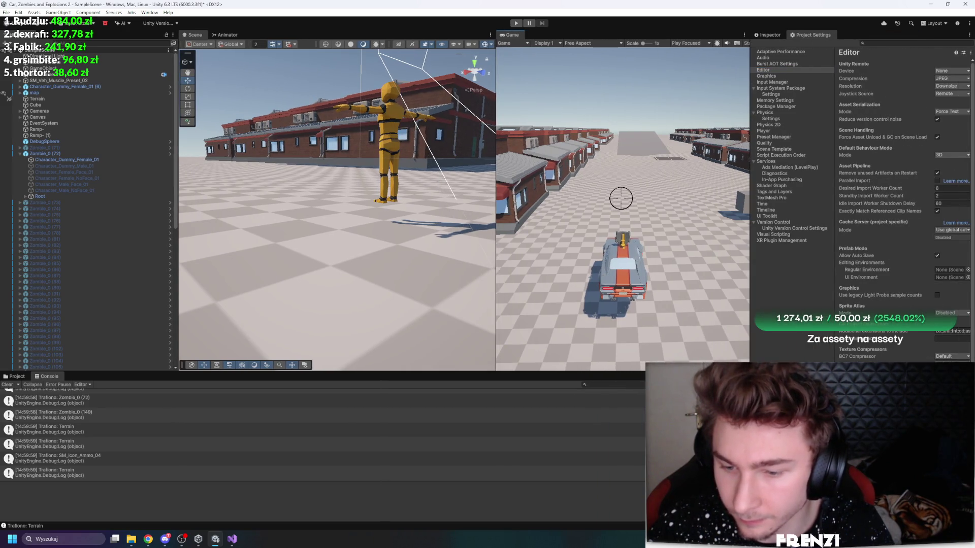
# Step: Run a brief maximized test drive firing at zombies, then stop and restore the layout
pyautogui.hotkey('shift', 'space')
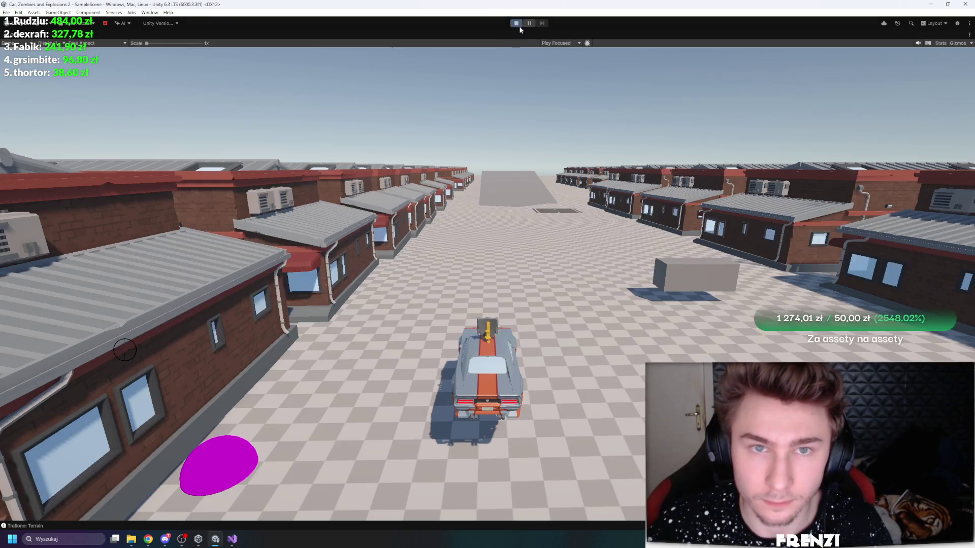
pyautogui.press('w')
pyautogui.click(552, 193)
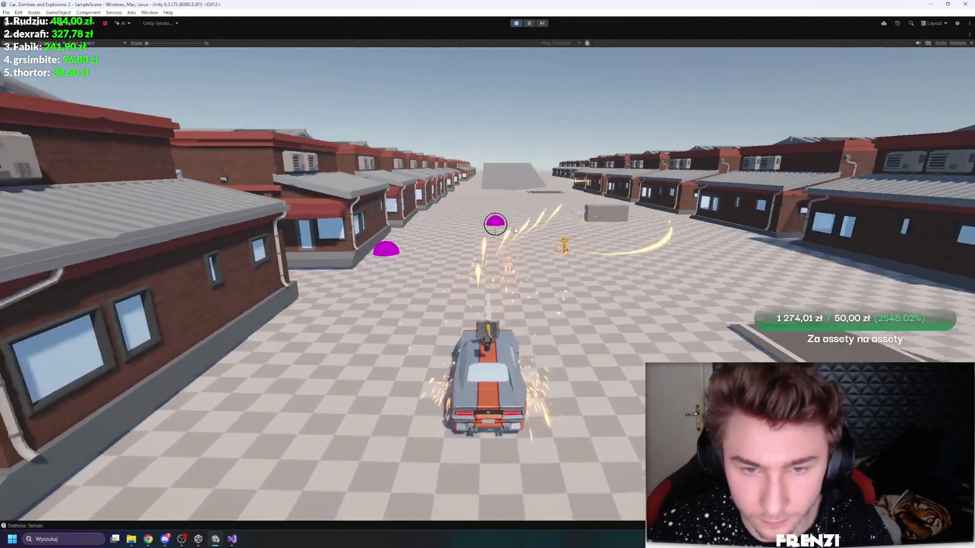
pyautogui.hotkey('ctrl', 'p')
pyautogui.hotkey('shift', 'space')
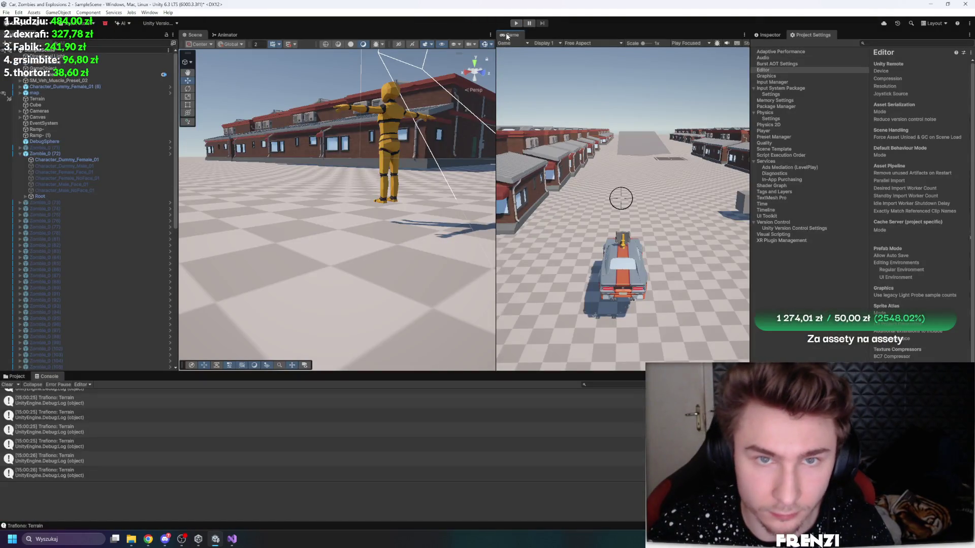
# Step: Start play mode, select a spawned zombie, and orbit the scene camera above the crowd while firing
pyautogui.hotkey('ctrl', 'p')
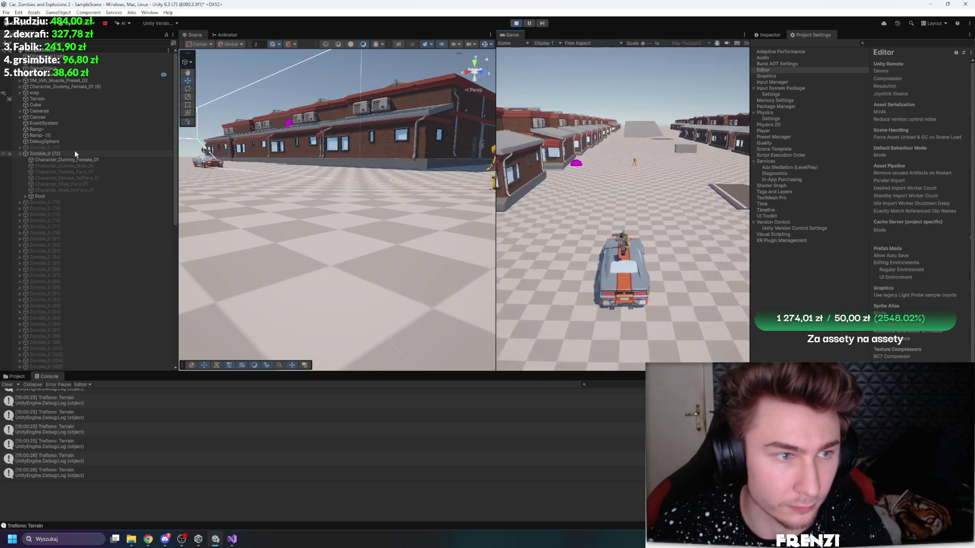
pyautogui.click(410, 184)
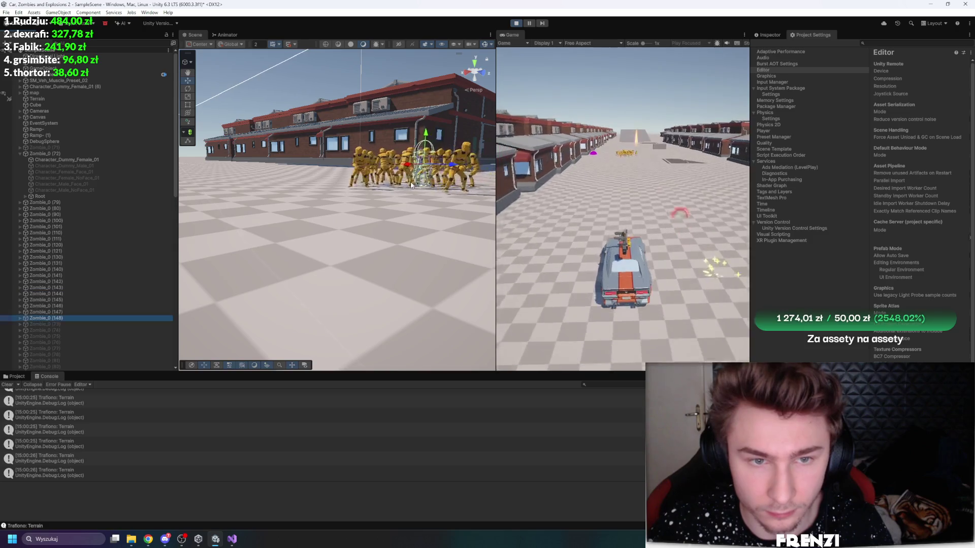
pyautogui.moveTo(411, 186)
pyautogui.mouseDown()
pyautogui.moveTo(453, 257)
pyautogui.moveTo(508, 236)
pyautogui.moveTo(652, 212)
pyautogui.mouseUp()
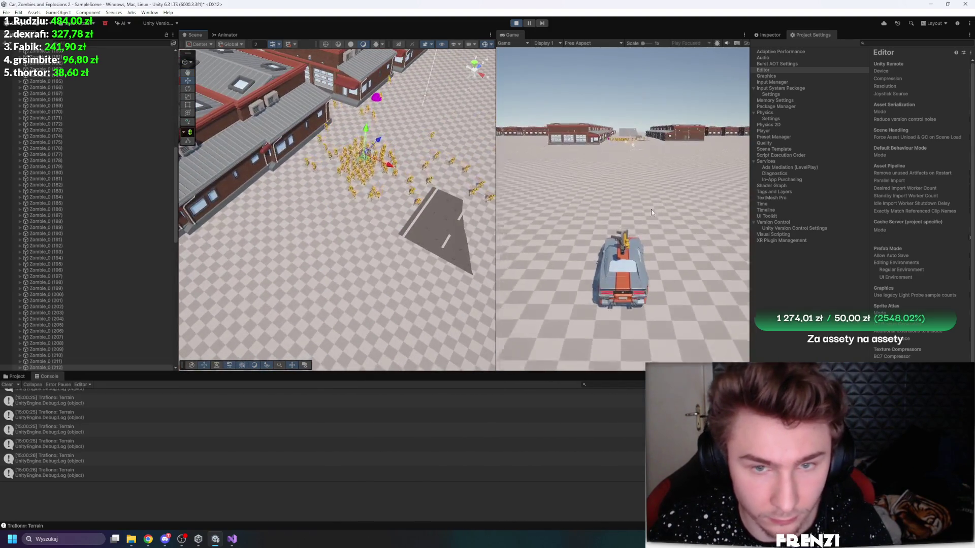
pyautogui.click(652, 212)
pyautogui.moveTo(447, 223)
pyautogui.mouseDown()
pyautogui.moveTo(464, 240)
pyautogui.moveTo(460, 268)
pyautogui.mouseUp()
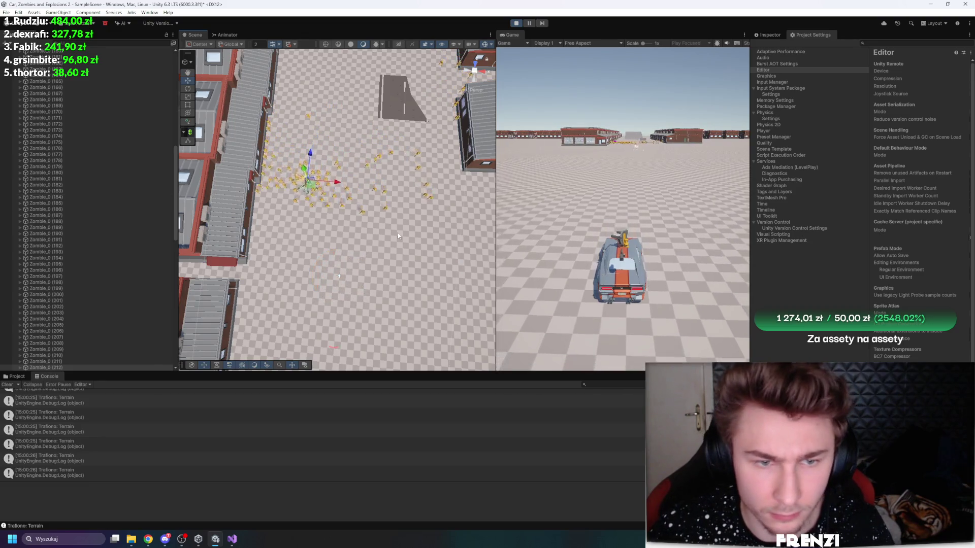
pyautogui.click(697, 193)
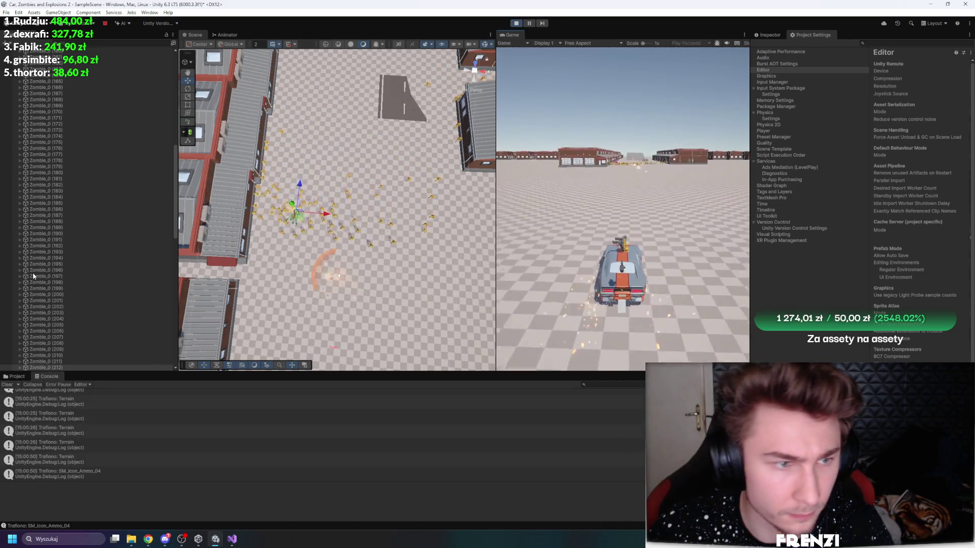
# Step: Select the range of spawned Zombie_0 rows and view their shared components in the Inspector
pyautogui.scroll(10, 105, 288)
pyautogui.keyDown('shift'); pyautogui.click(45, 113); pyautogui.keyUp('shift')
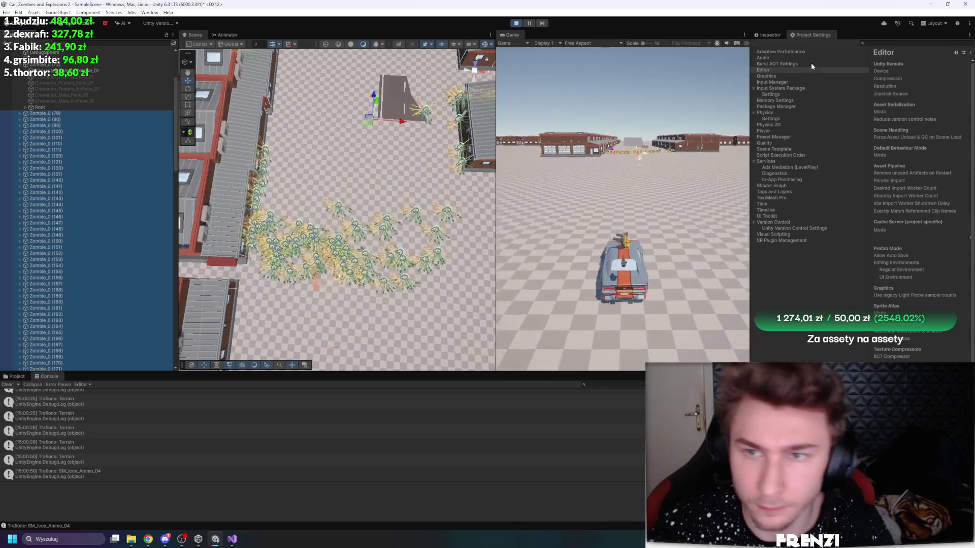
pyautogui.click(770, 35)
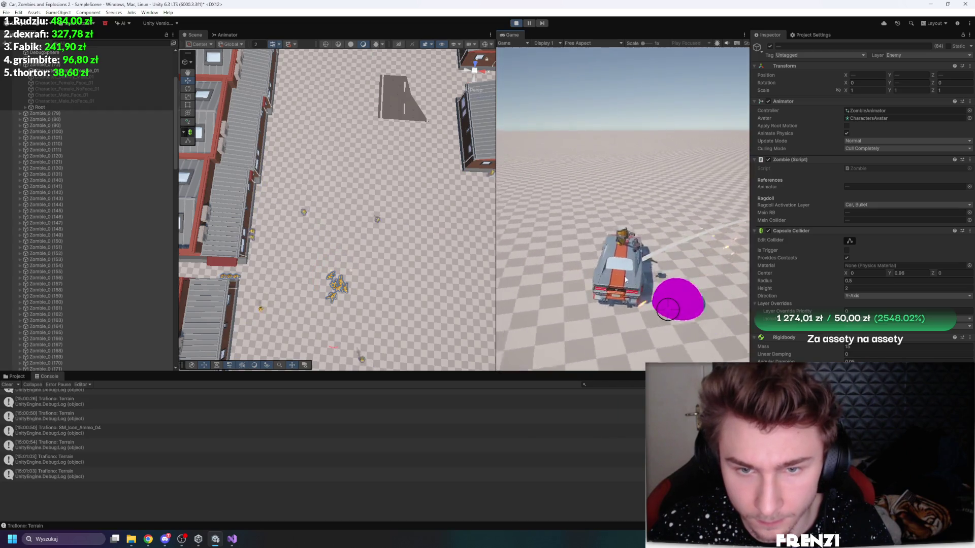
pyautogui.hotkey('shift', 'space')
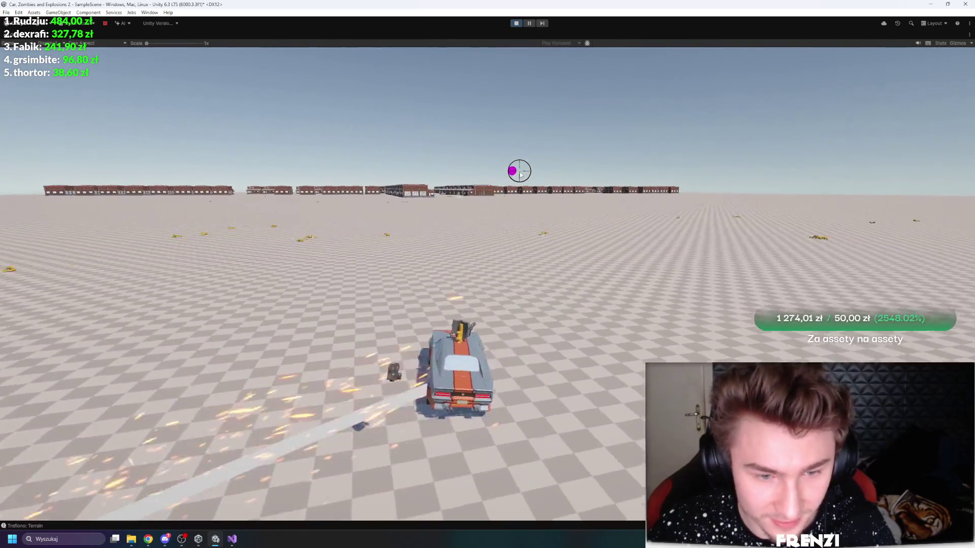
# Step: Pause the running play test with Ctrl+Shift+P, back in the full editor layout
pyautogui.hotkey('ctrl', 'shift', 'p')
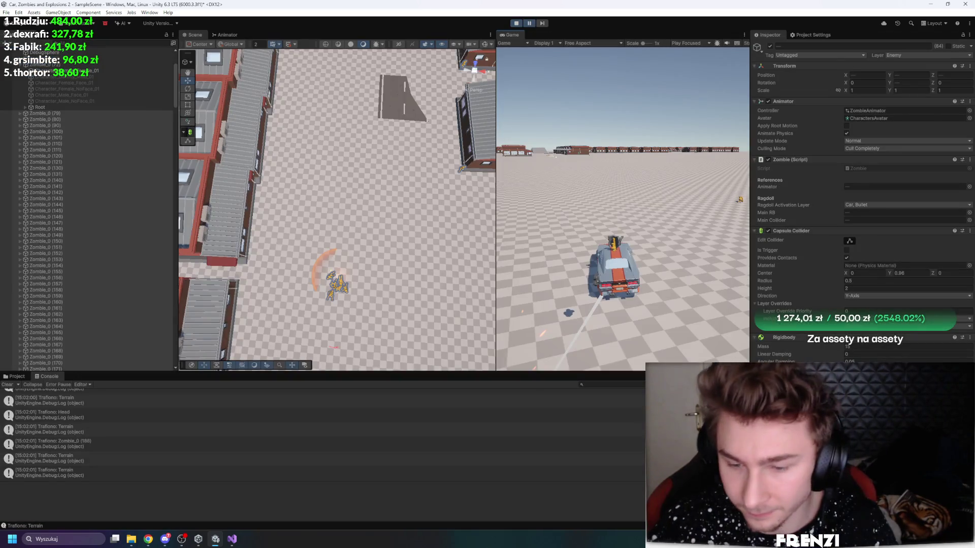
# Step: Restart the game held paused and select Zombie_0 (72) to inspect its components
pyautogui.hotkey('ctrl', 'p')
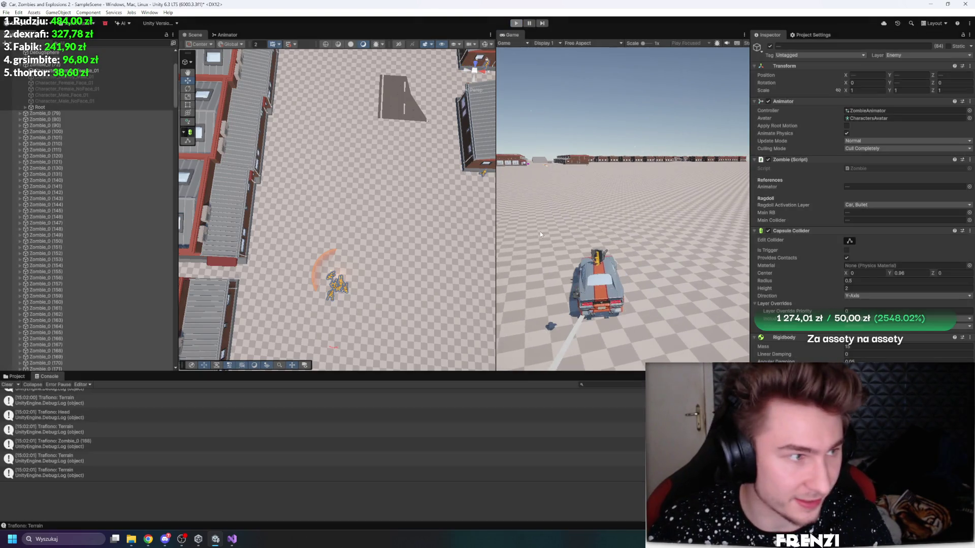
pyautogui.hotkey('ctrl', 'p')
pyautogui.click(96, 154)
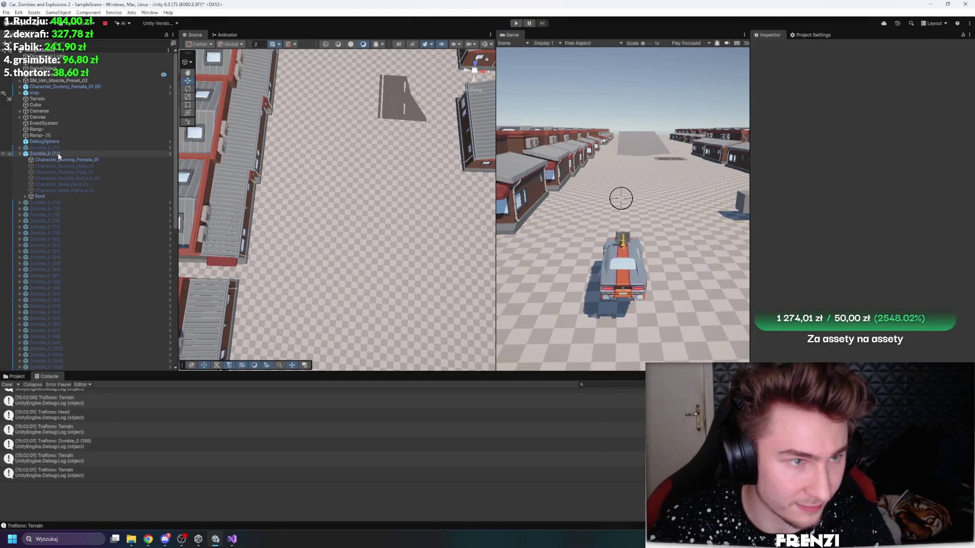
pyautogui.scroll(-2, 854, 359)
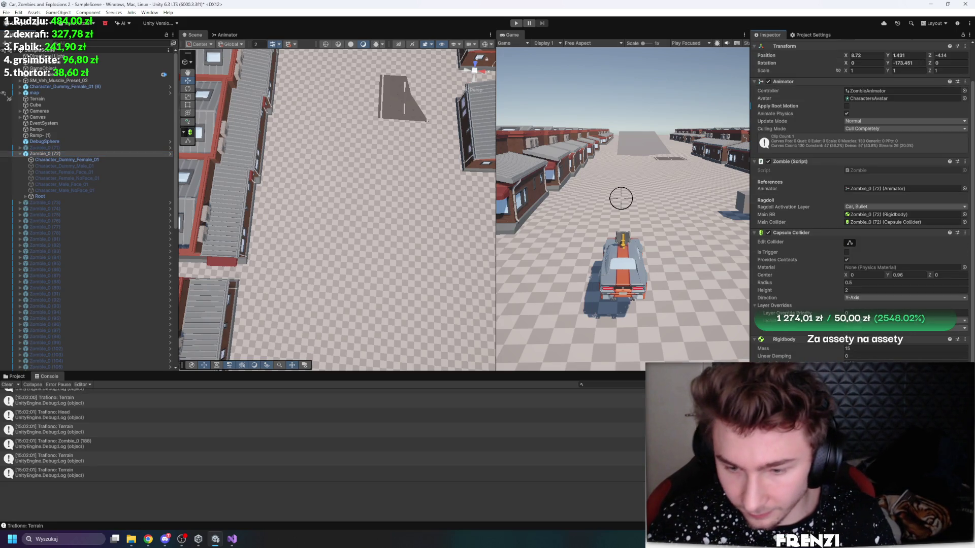
# Step: Resume and stop the game, then frame Zombie_0 (72) in the Scene view
pyautogui.click(524, 25)
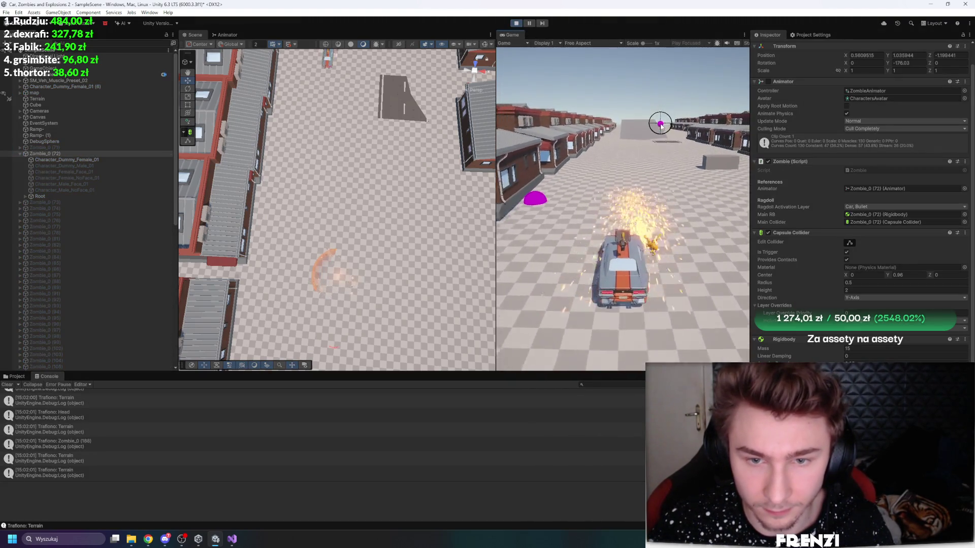
pyautogui.click(516, 25)
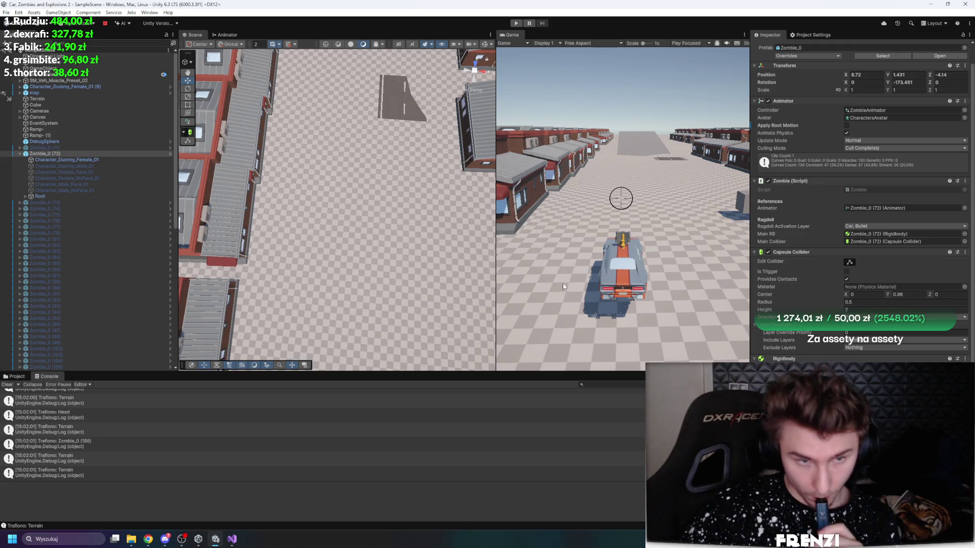
pyautogui.press('f')
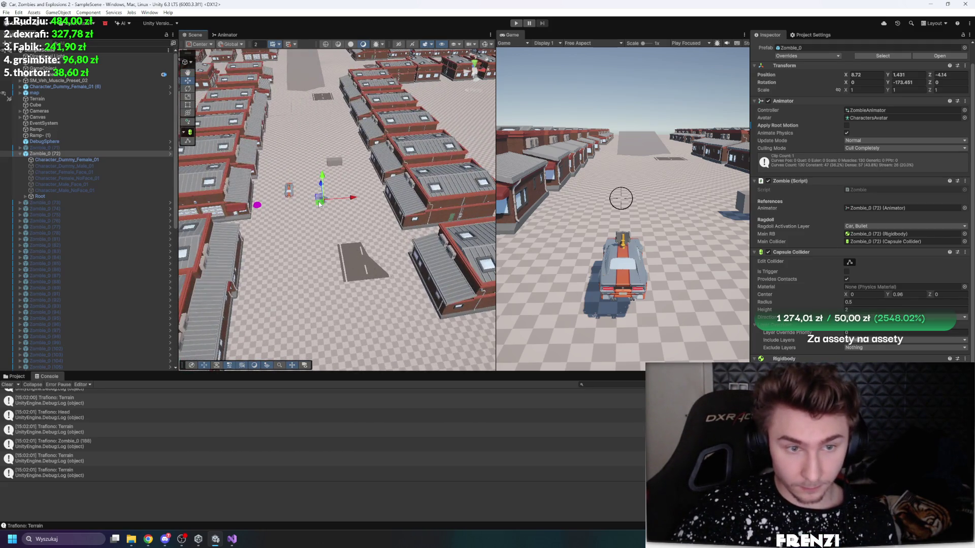
# Step: Run two quick test drives with the Game view maximized, then stop play
pyautogui.click(516, 24)
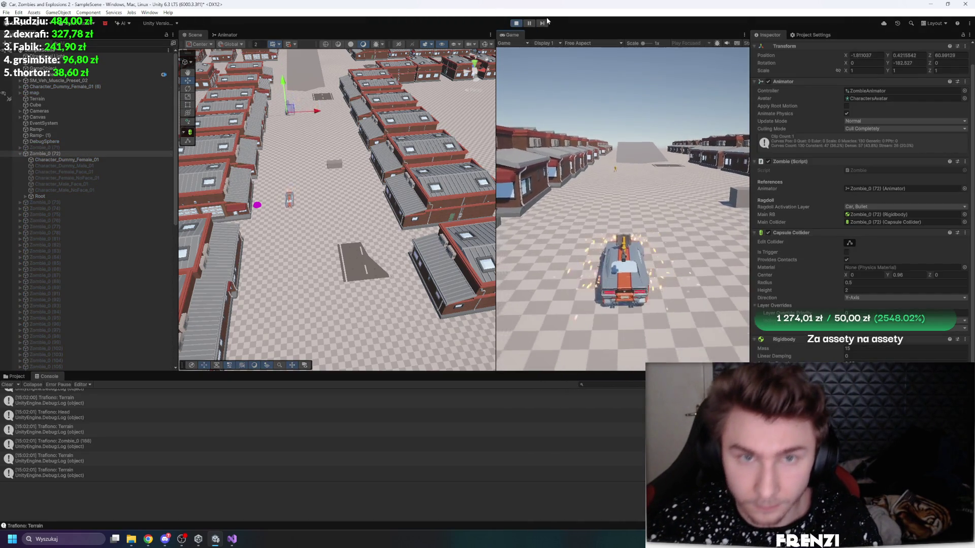
pyautogui.hotkey('shift', 'space')
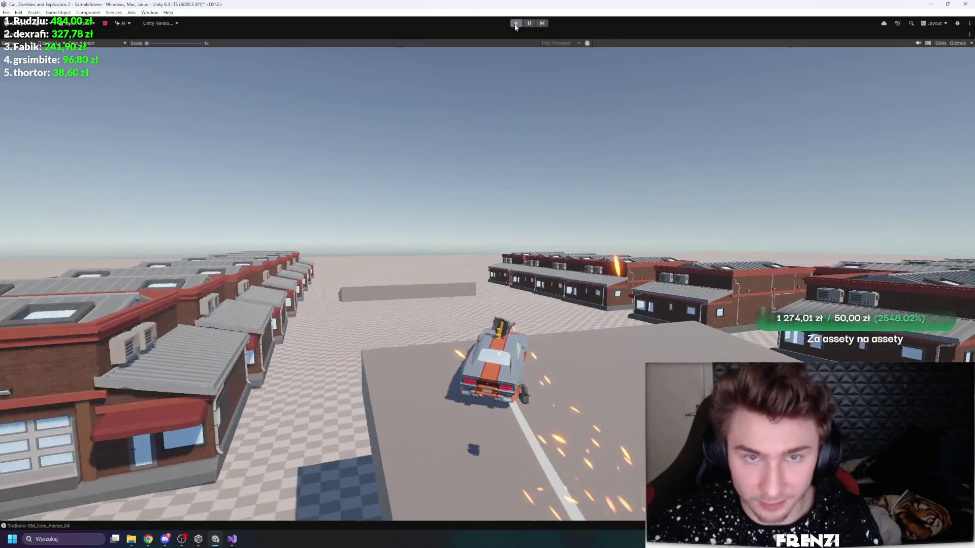
pyautogui.hotkey('shift', 'space')
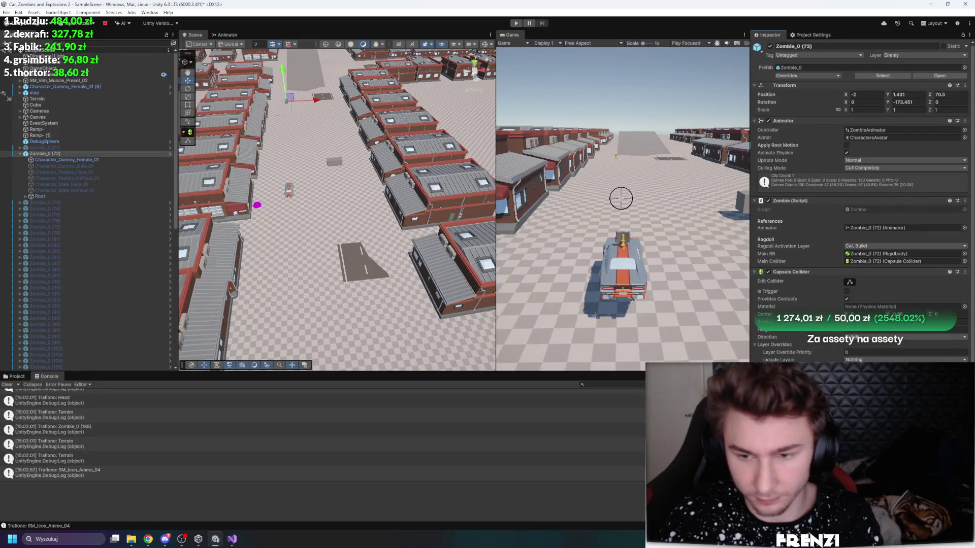
pyautogui.click(516, 24)
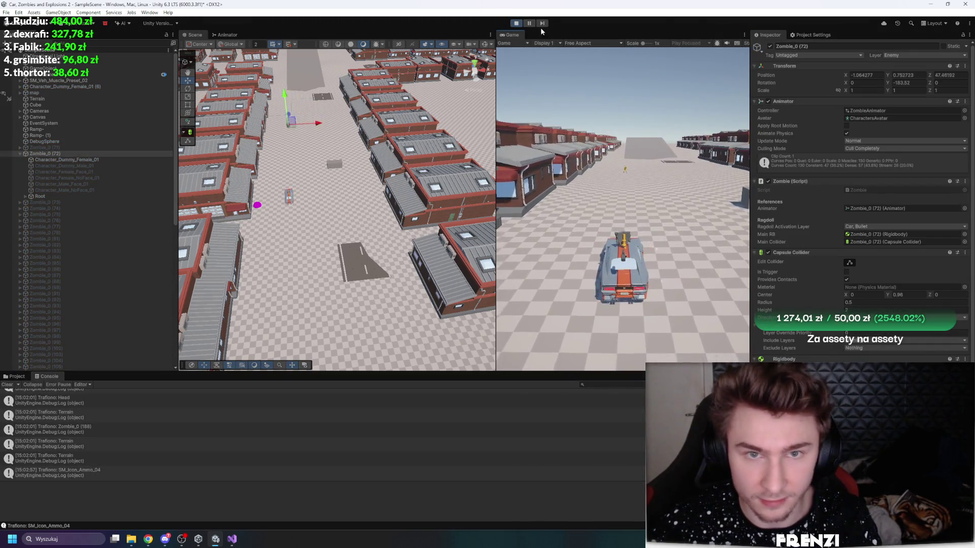
pyautogui.hotkey('shift', 'space')
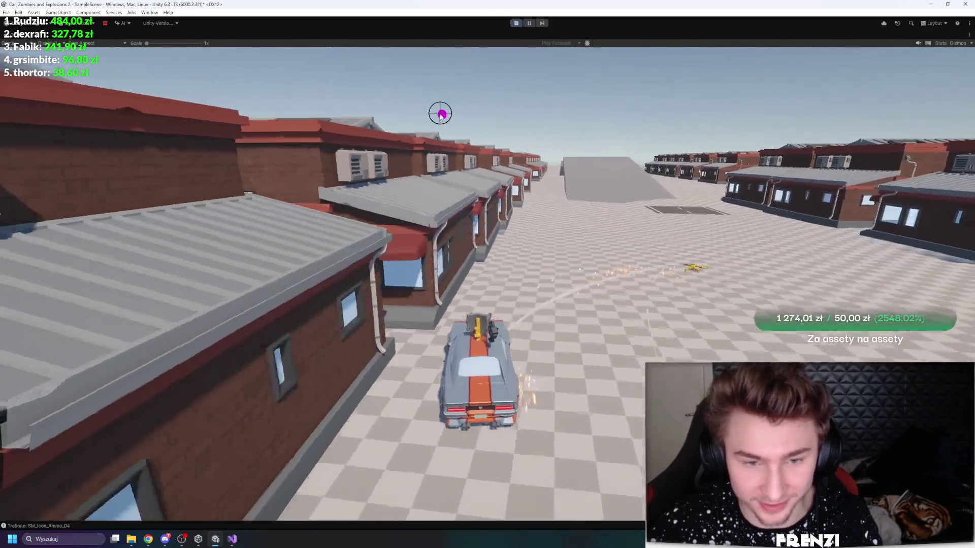
pyautogui.hotkey('ctrl', 'p')
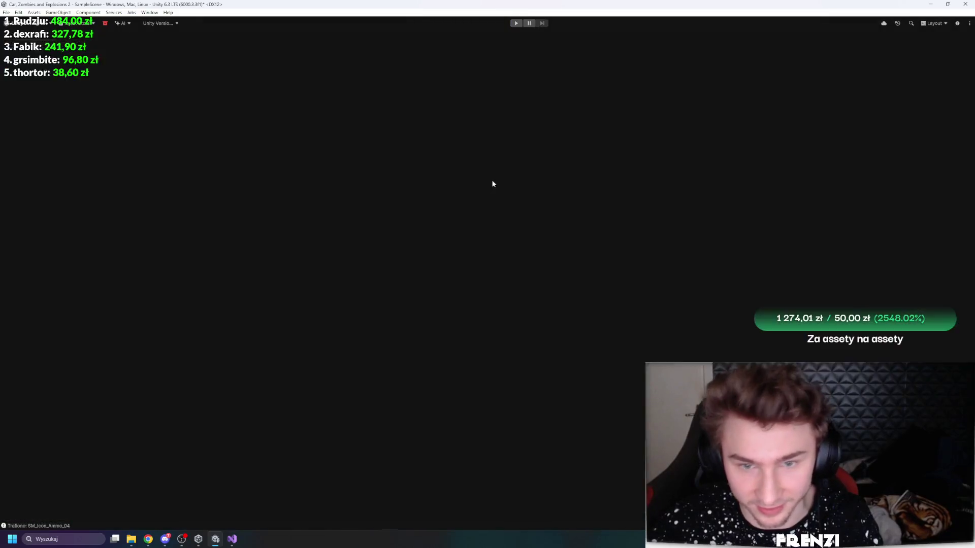
# Step: Check the zombie's mass and female dummy mesh, reselect Zombie_0 (72), and start play
pyautogui.click(869, 348)
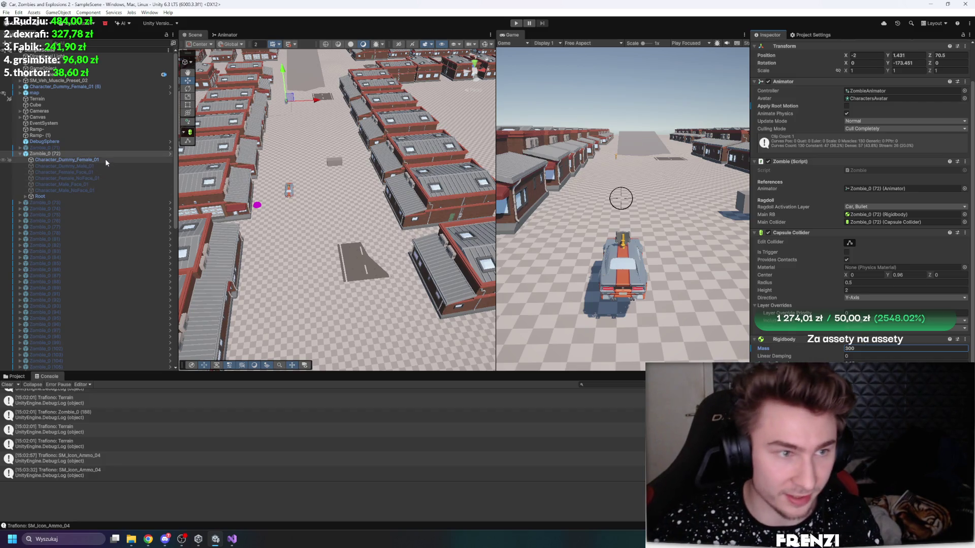
pyautogui.click(76, 159)
pyautogui.click(104, 154)
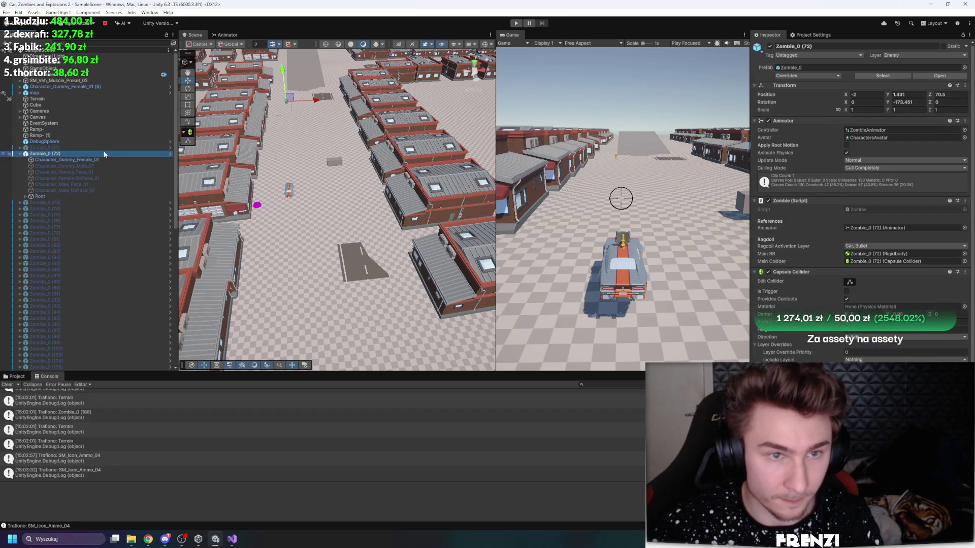
pyautogui.click(517, 24)
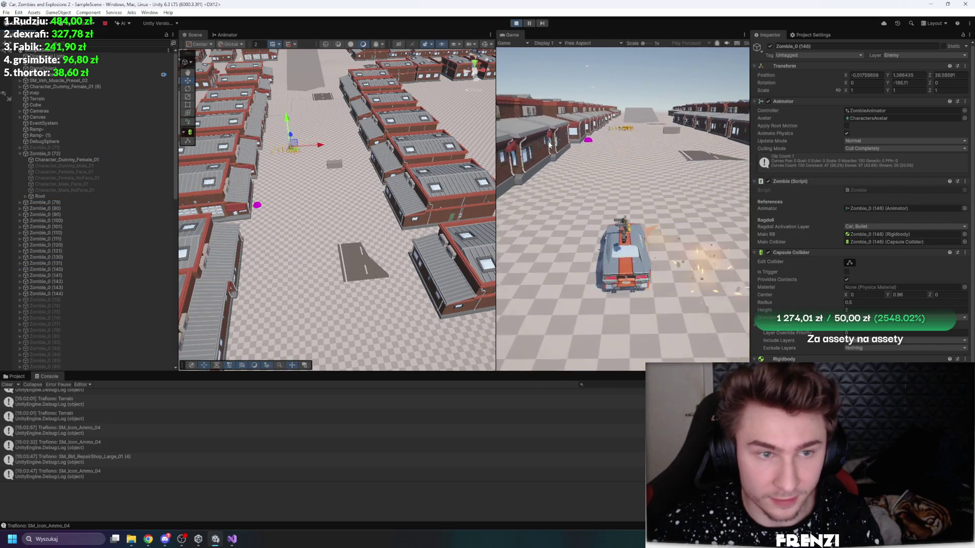
# Step: Drive the car with W through the zombie crowd and down the street in a maximized Game view
pyautogui.hotkey('shift', 'space')
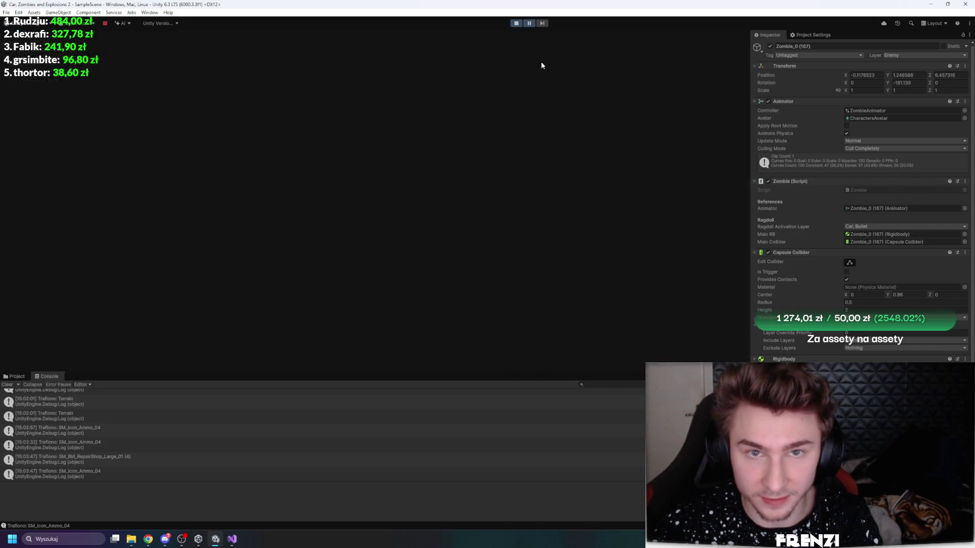
pyautogui.press('w')
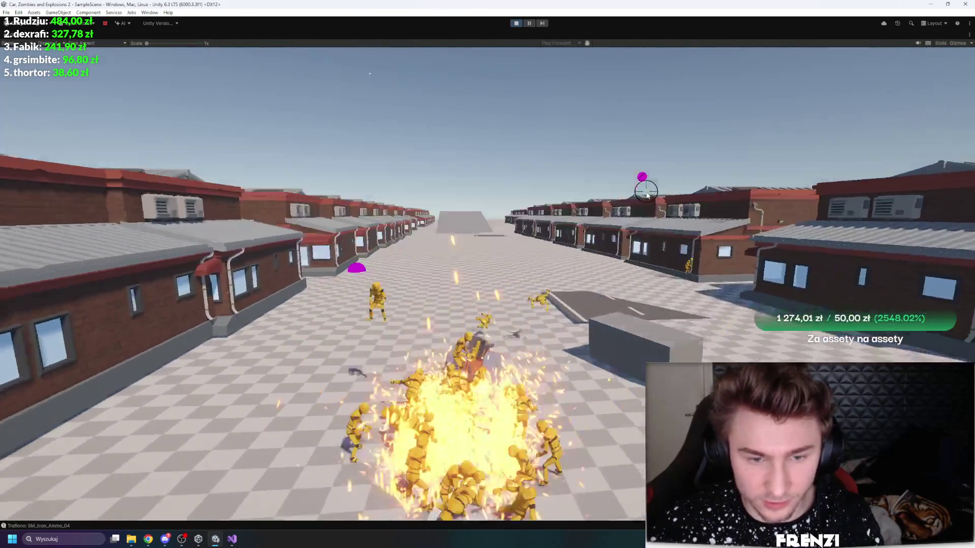
pyautogui.press('w')
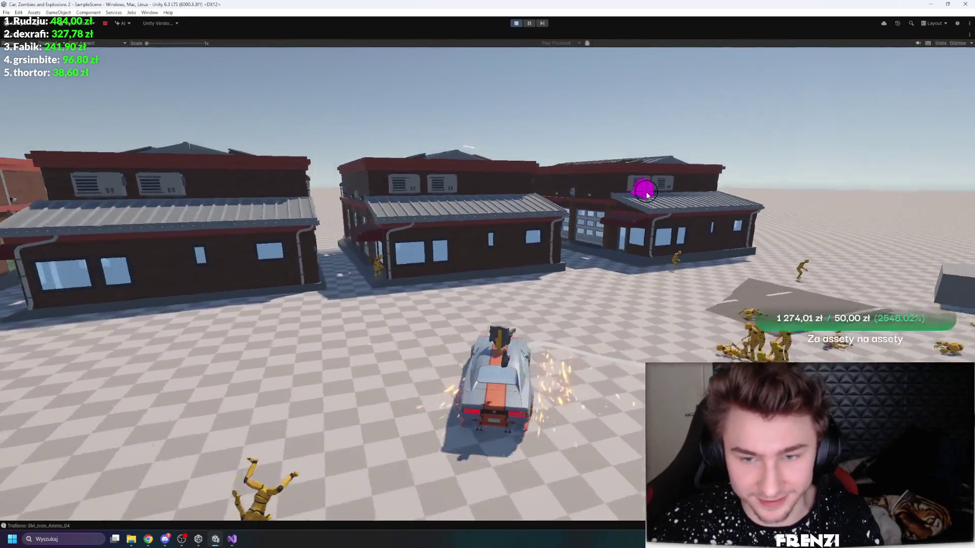
pyautogui.press('w')
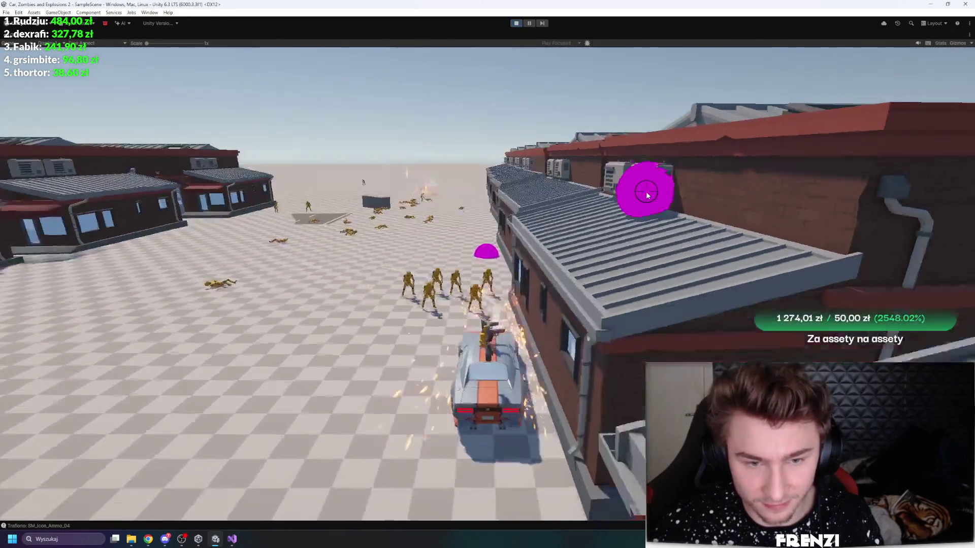
pyautogui.press('w')
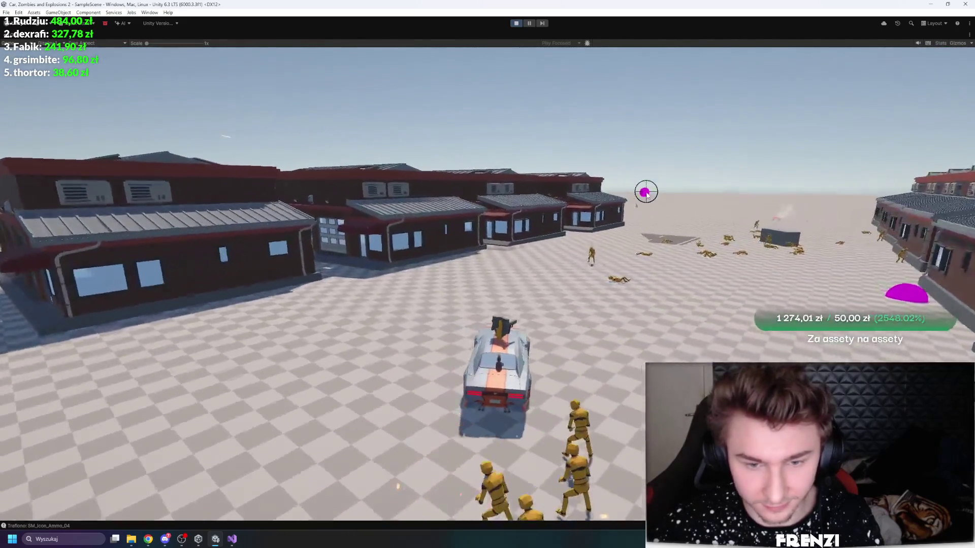
pyautogui.press('w')
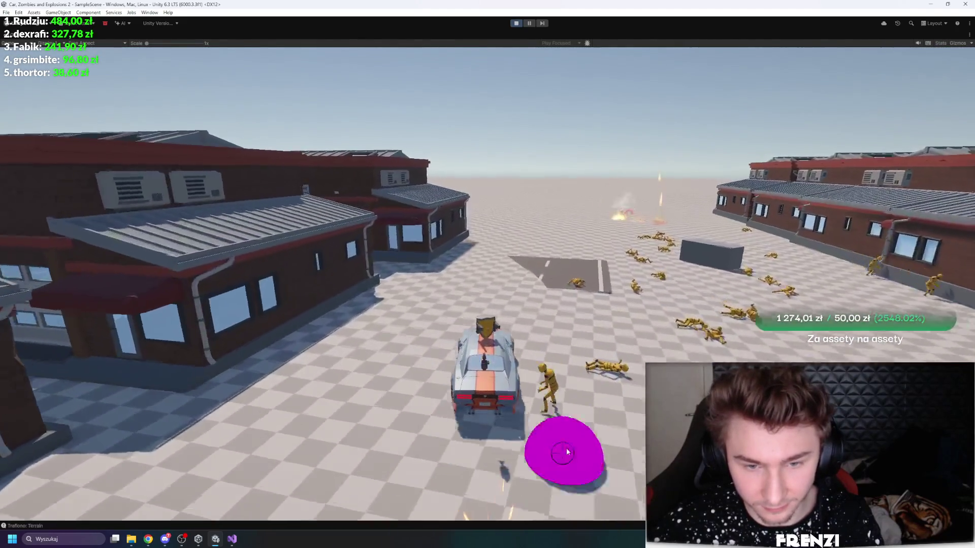
pyautogui.press('w')
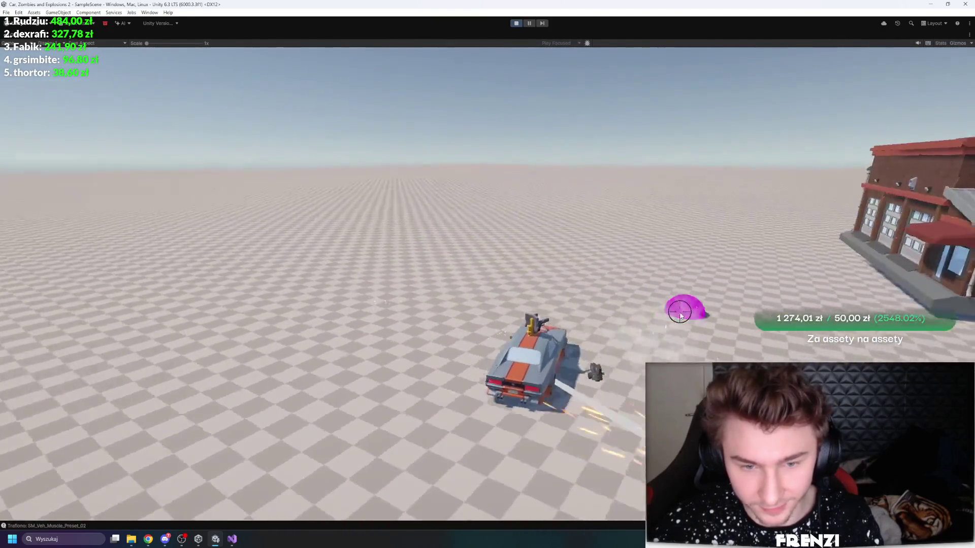
pyautogui.press('w')
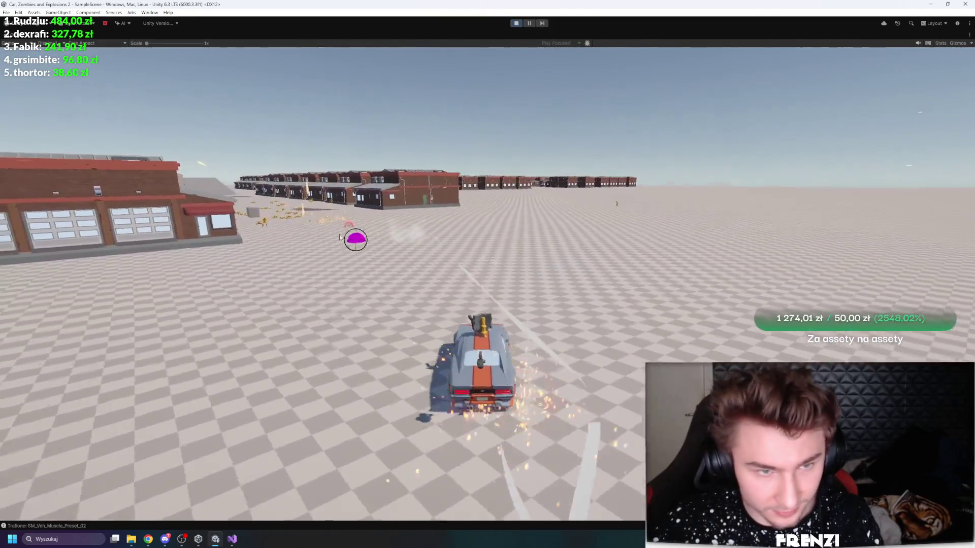
pyautogui.press('w')
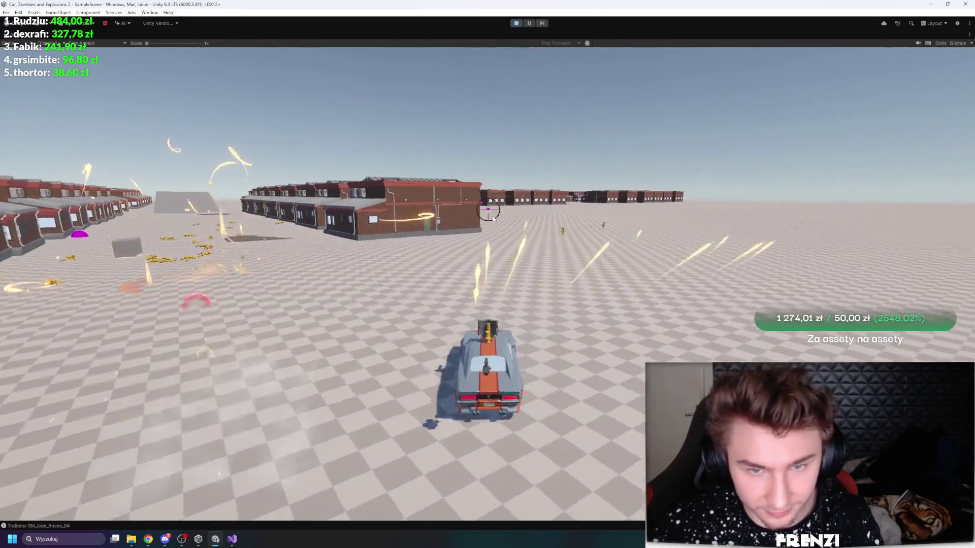
pyautogui.press('w')
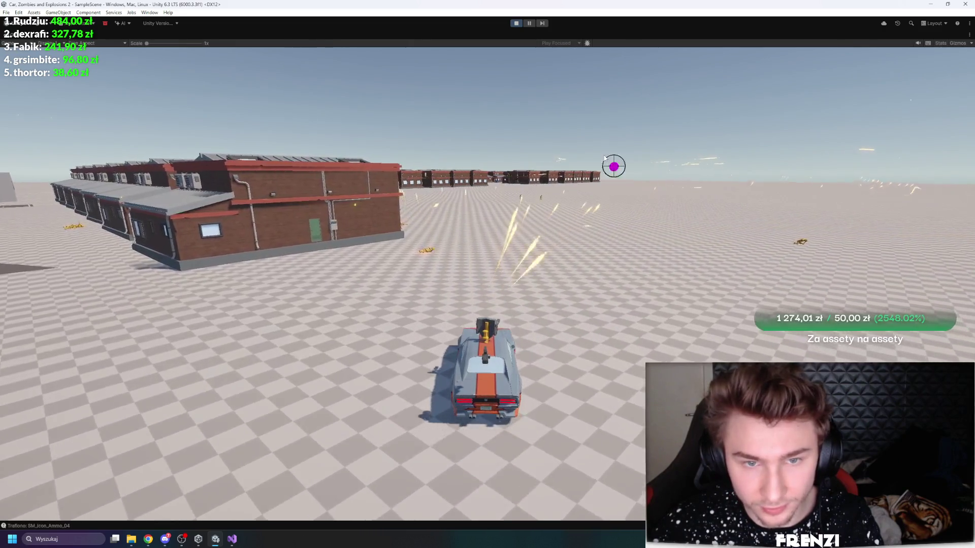
pyautogui.hotkey('shift', 'space')
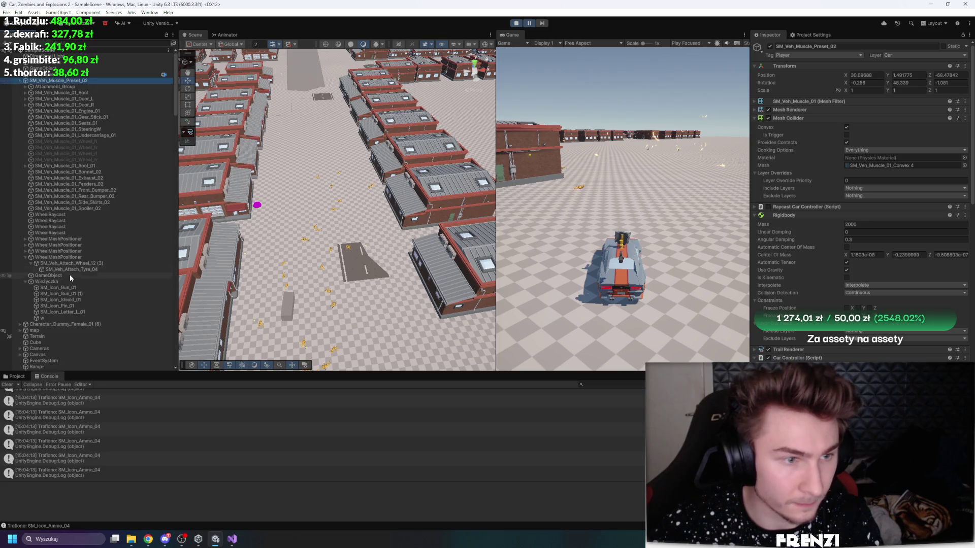
# Step: View the turret Wieżyczka's Turret Controller shooting settings during a maximized run, then pause and stop
pyautogui.click(73, 282)
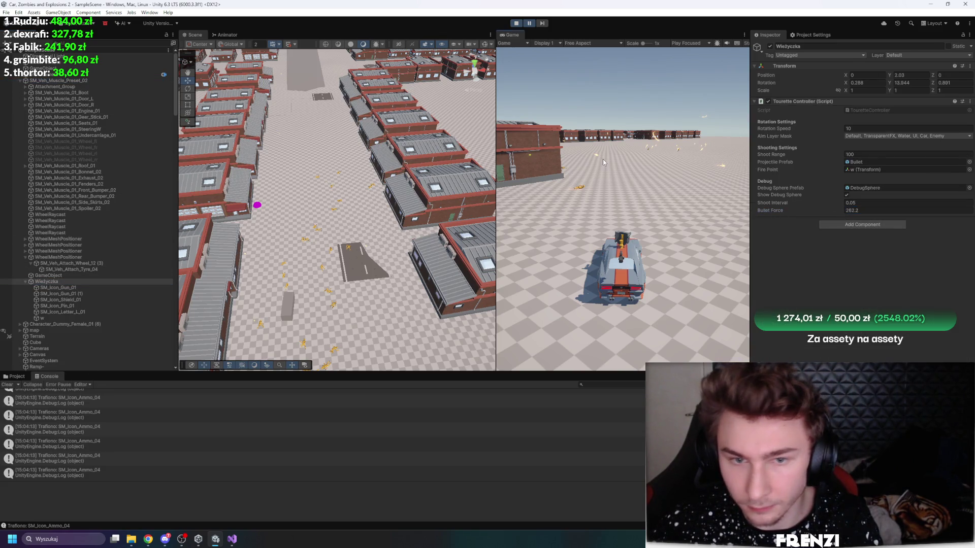
pyautogui.hotkey('shift', 'space')
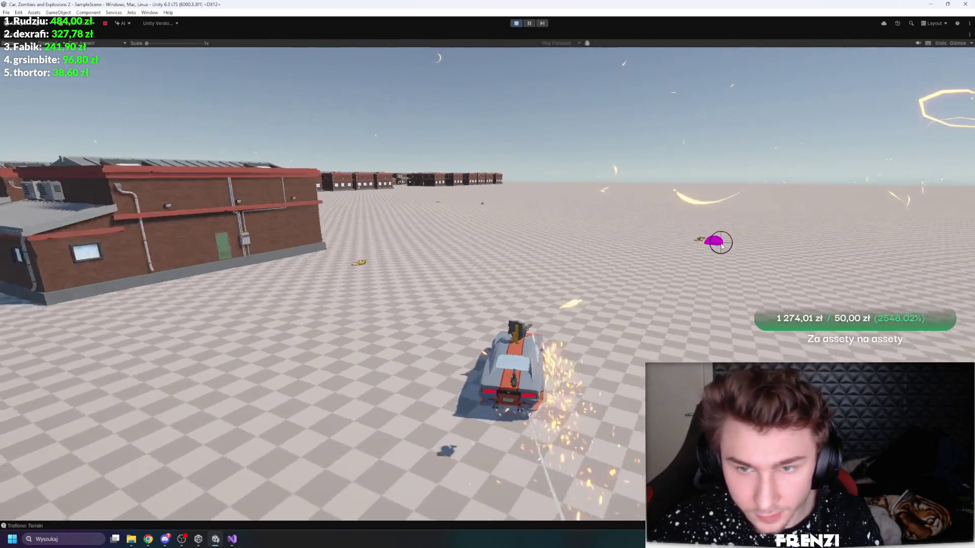
pyautogui.hotkey('ctrl', 'shift', 'p')
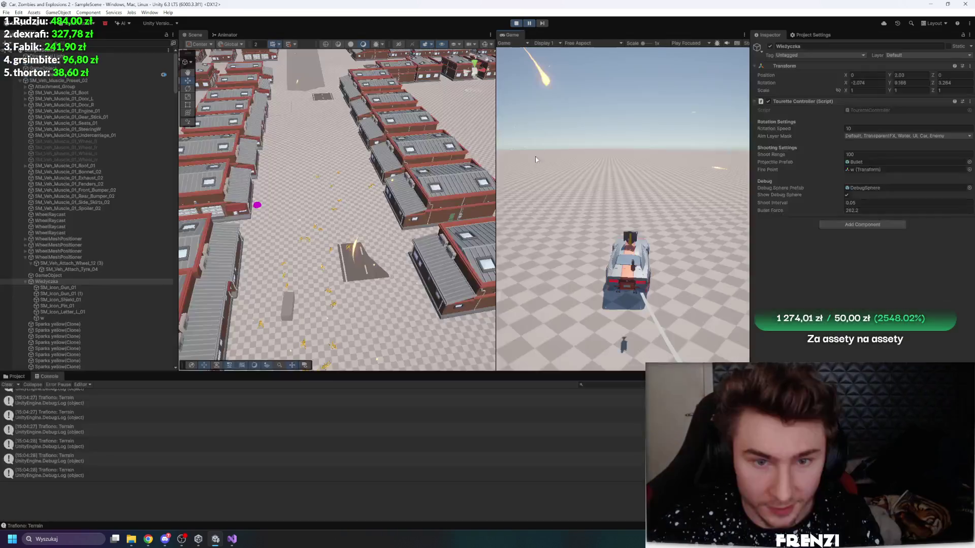
pyautogui.click(518, 23)
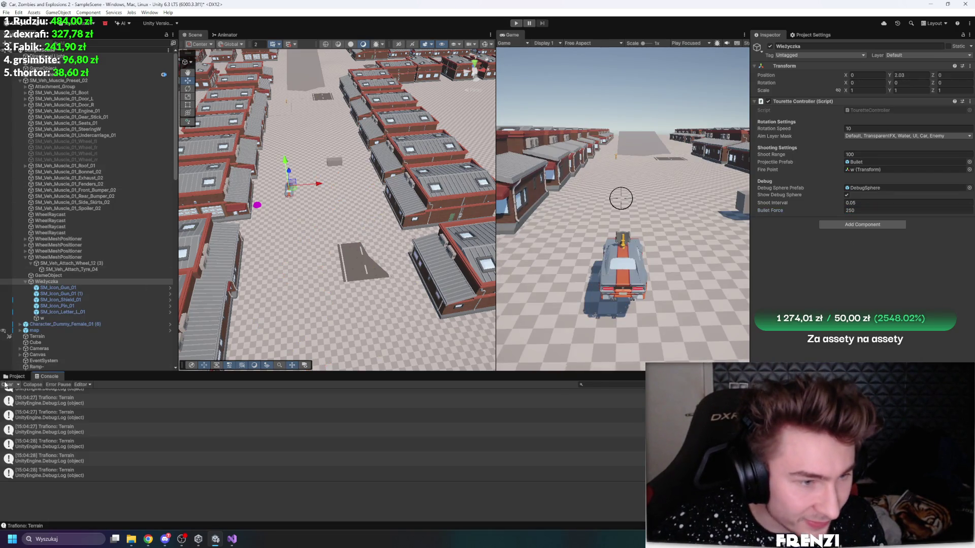
# Step: Set the Bullet prefab's Rigidbody Mass to 15 and fire a test shot in Play mode
pyautogui.click(12, 377)
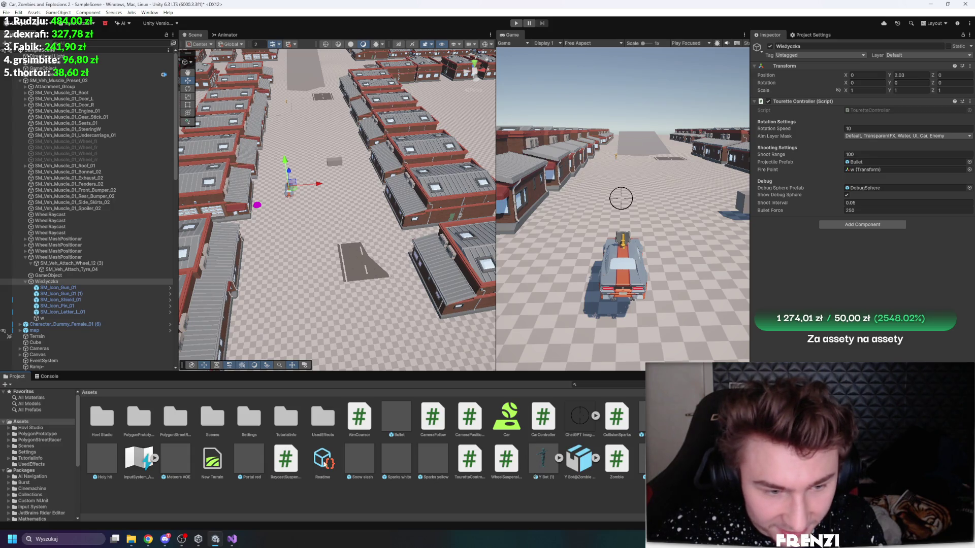
pyautogui.click(398, 418)
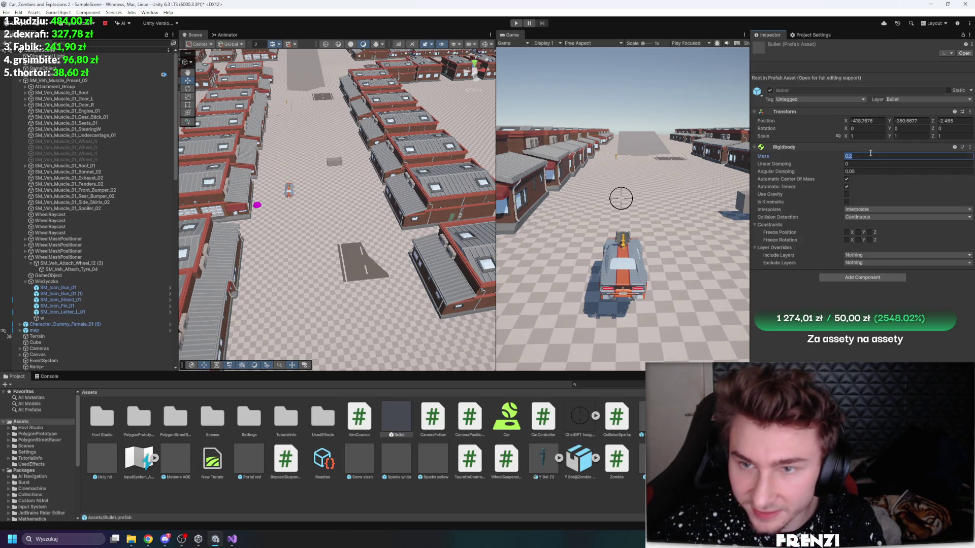
pyautogui.click(516, 22)
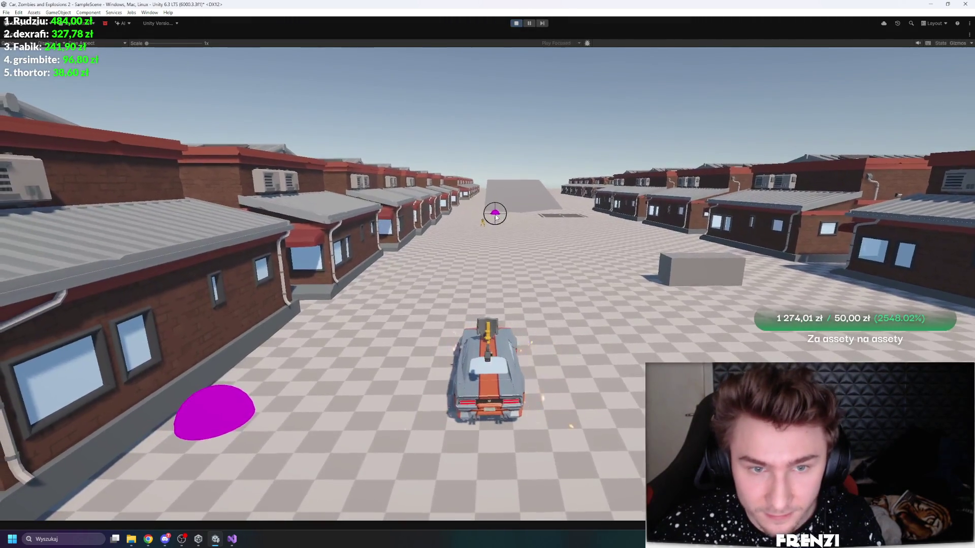
pyautogui.click(490, 222)
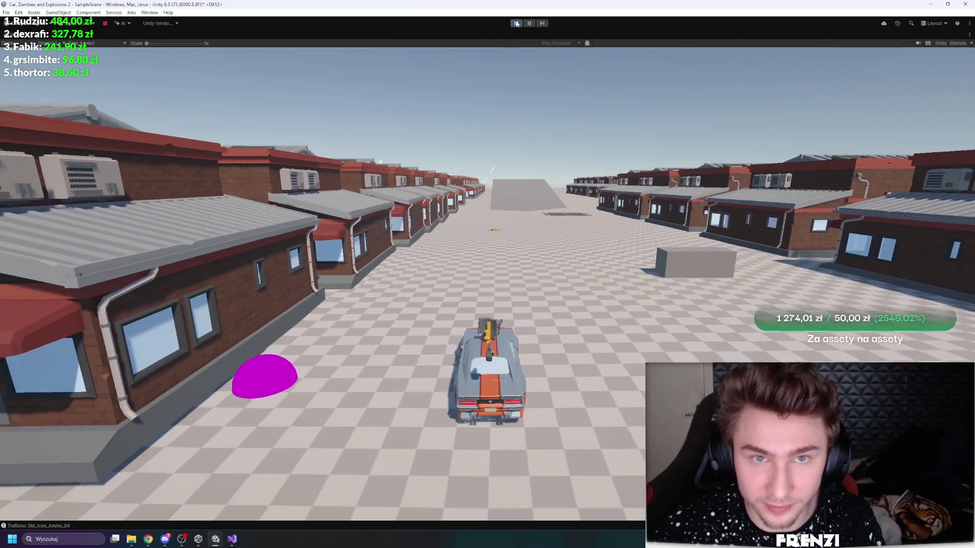
pyautogui.hotkey('shift', 'space')
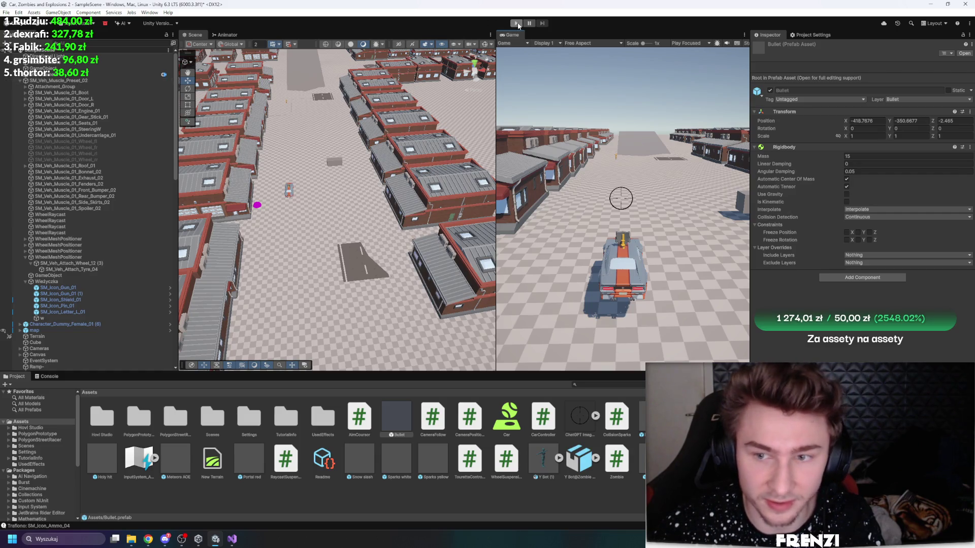
# Step: Inspect SM_Veh_Muscle_Preset_02, the female dummy, then a Zombie_0 instance's Animator and Zombie script
pyautogui.click(61, 80)
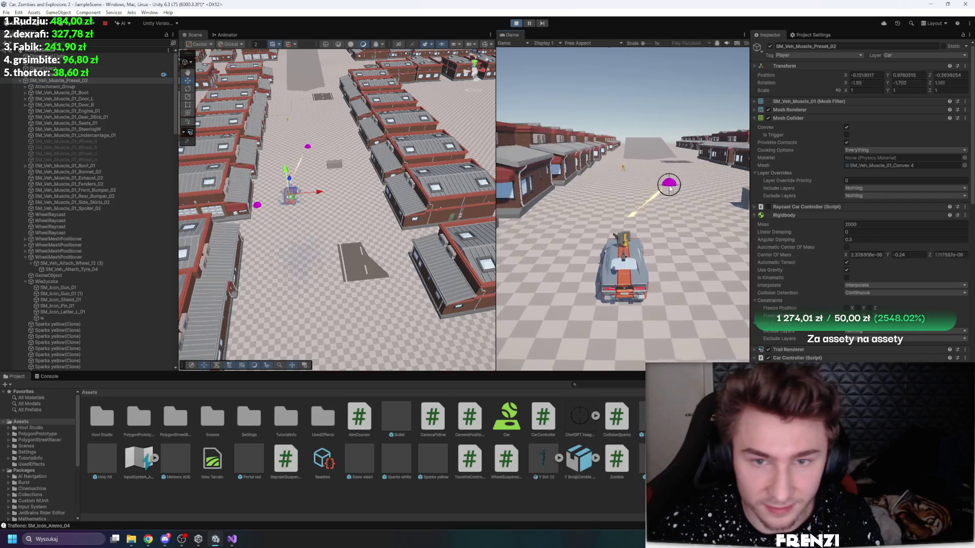
pyautogui.click(311, 209)
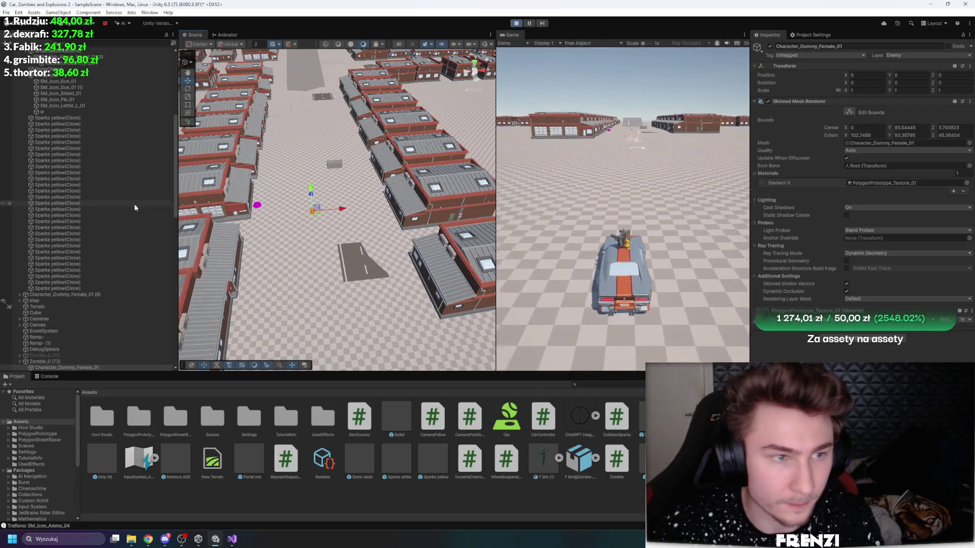
pyautogui.click(351, 256)
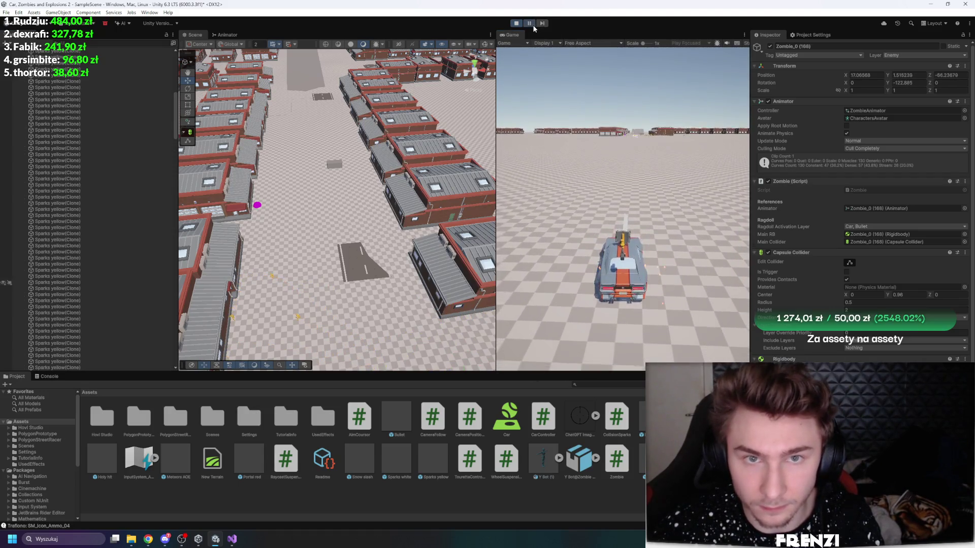
# Step: Drive the car left and forward through the brick buildings in a maximized Game view, then pause
pyautogui.hotkey('shift', 'space')
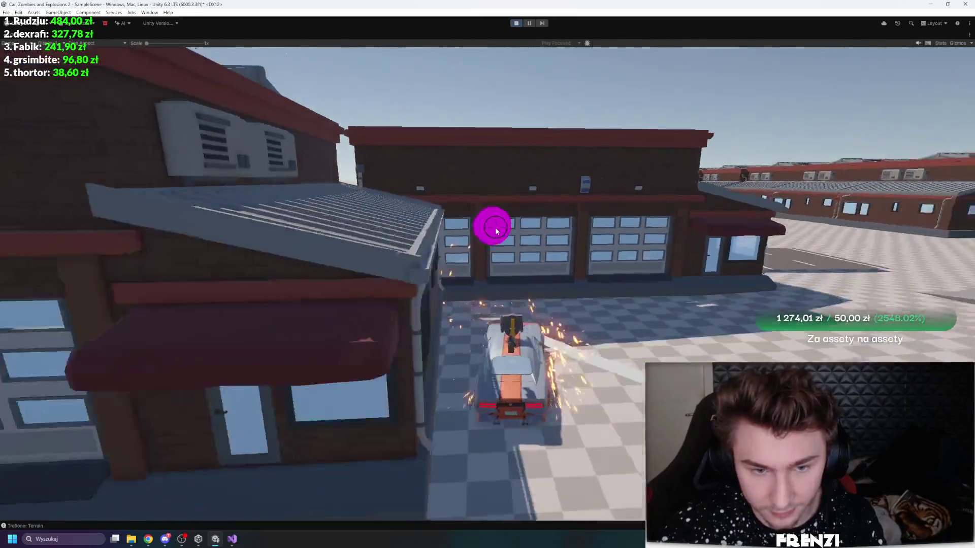
pyautogui.press('a')
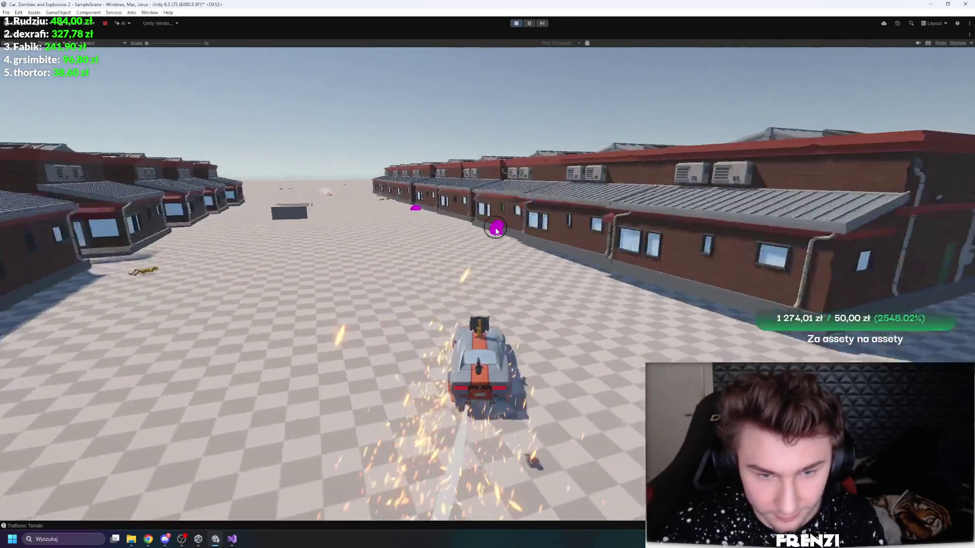
pyautogui.press('w')
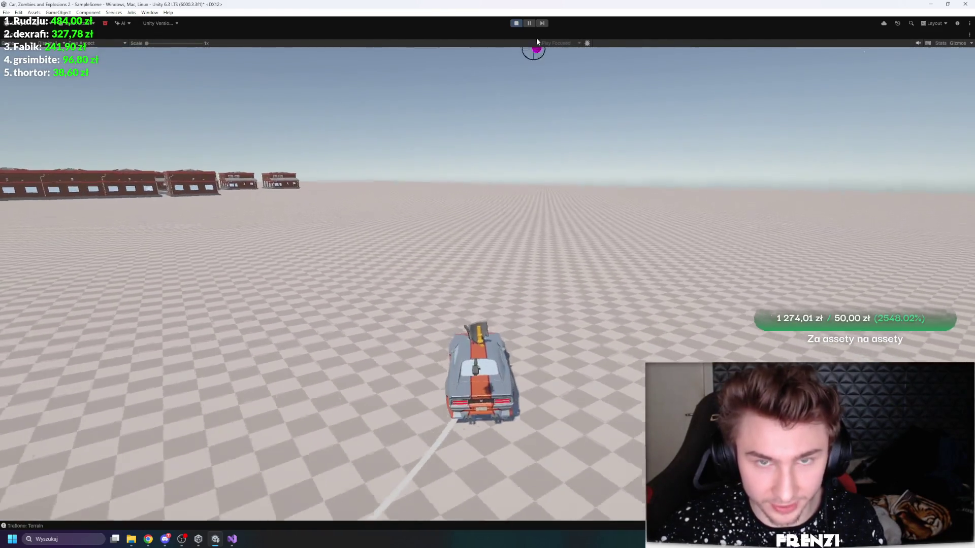
pyautogui.click(528, 23)
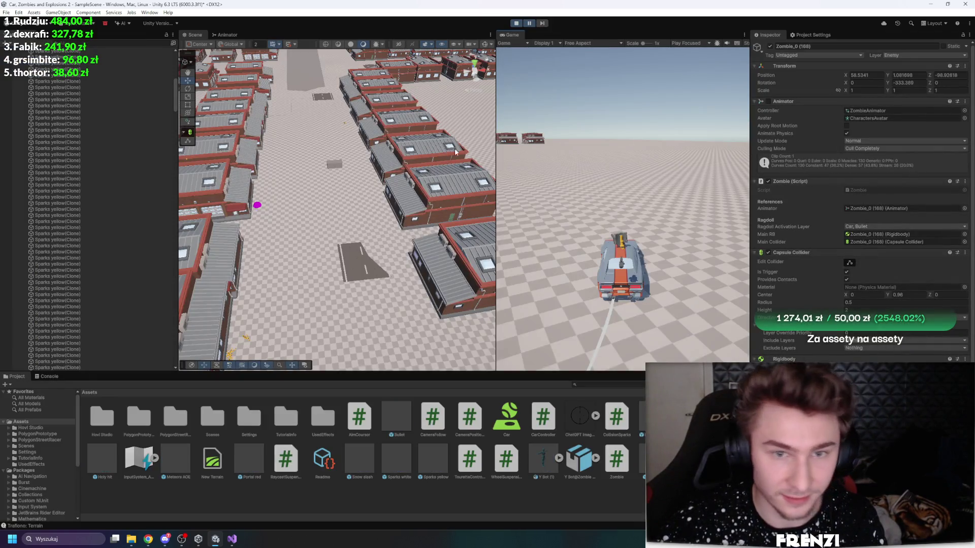
# Step: Widen the Scene view and set the Car Controller's suspension Rest Length to 0.75
pyautogui.moveTo(493, 140); pyautogui.dragTo(606, 141)
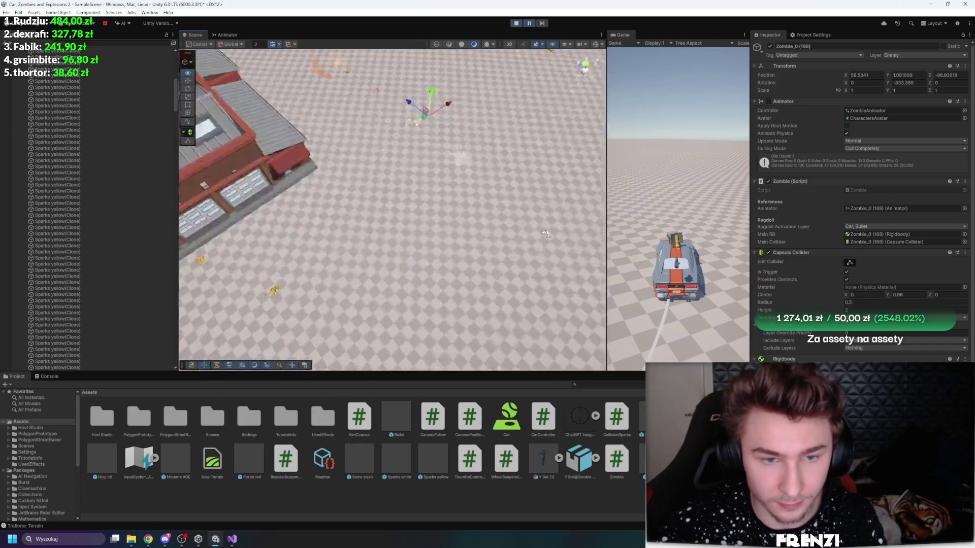
pyautogui.scroll(5, 102, 151)
pyautogui.scroll(6, 114, 148)
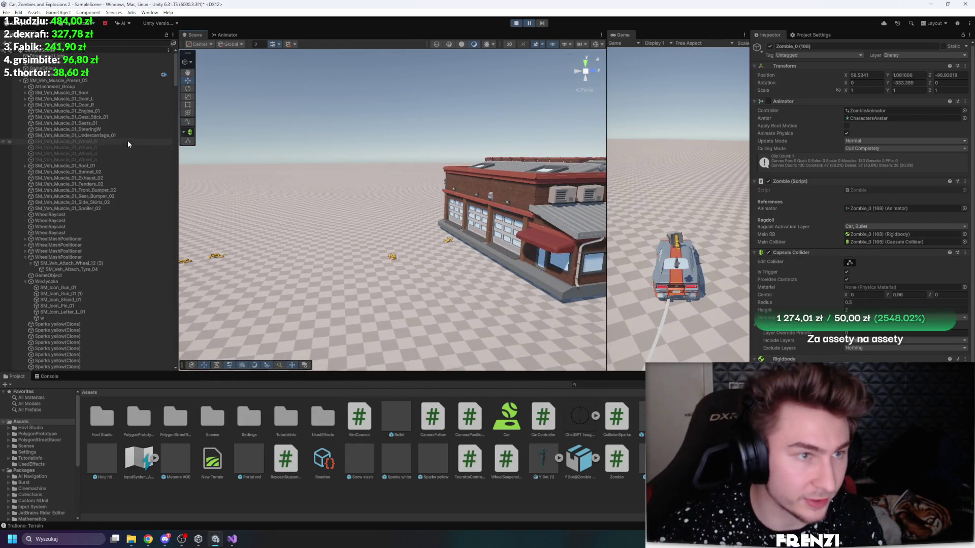
pyautogui.doubleClick(69, 82)
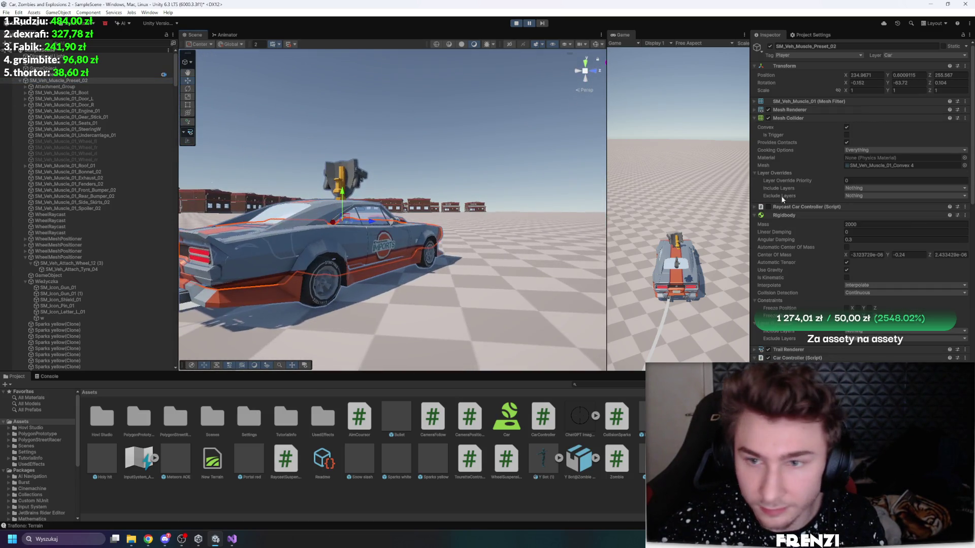
pyautogui.scroll(-5, 820, 219)
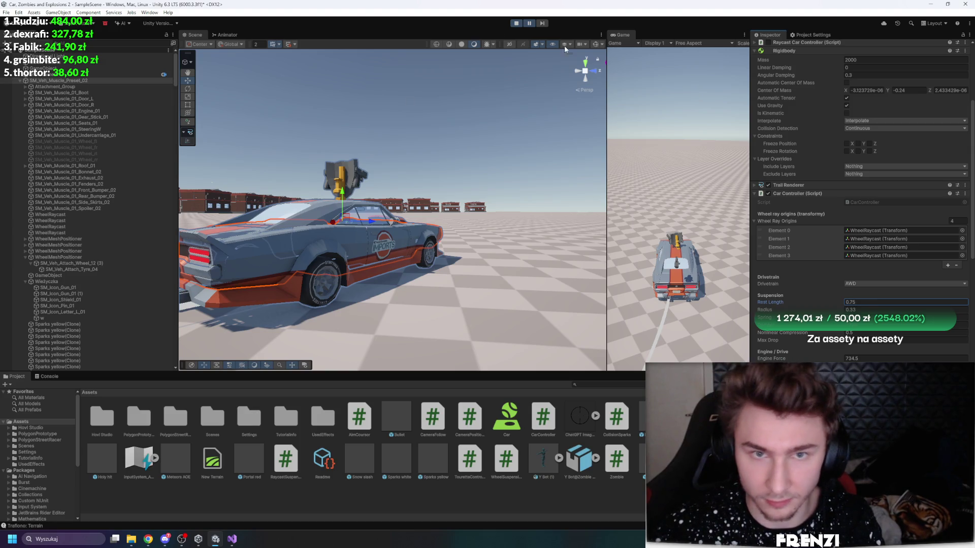
# Step: Resume play and frame the driving muscle car from a front three-quarter angle
pyautogui.click(533, 24)
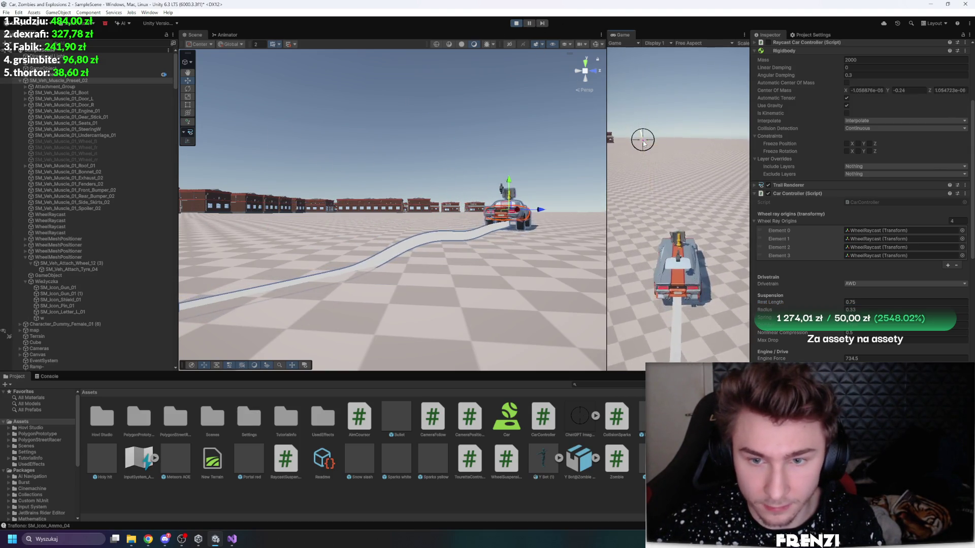
pyautogui.press('f')
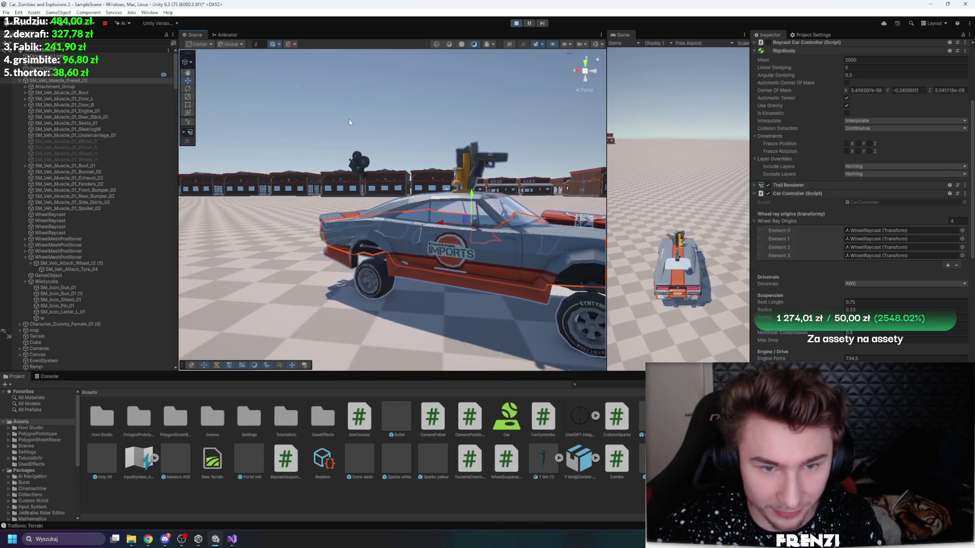
pyautogui.click(395, 141)
pyautogui.moveTo(395, 141); pyautogui.dragTo(286, 159)
pyautogui.doubleClick(59, 81)
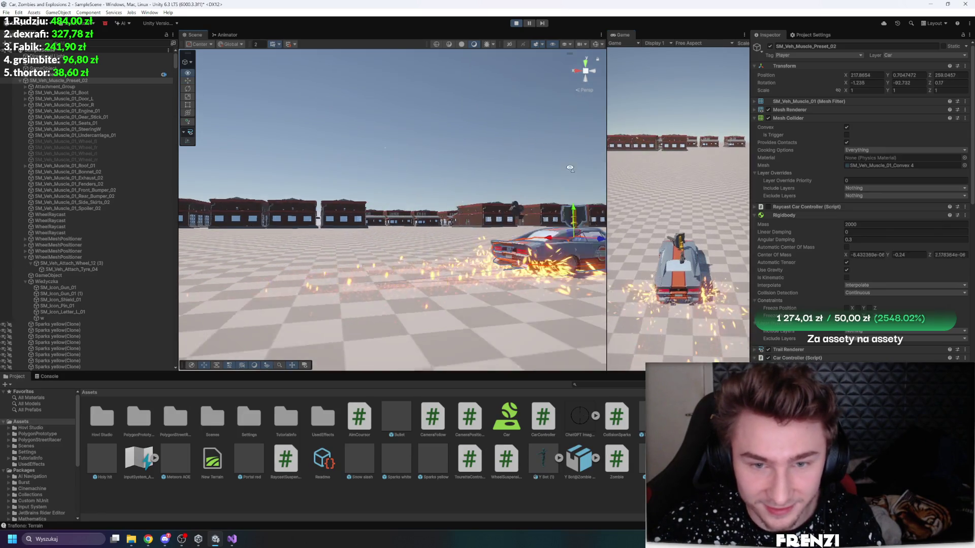
# Step: Frame the car's Door_L, reselect SM_Veh_Muscle_Preset_02, and narrow the Scene view
pyautogui.doubleClick(65, 99)
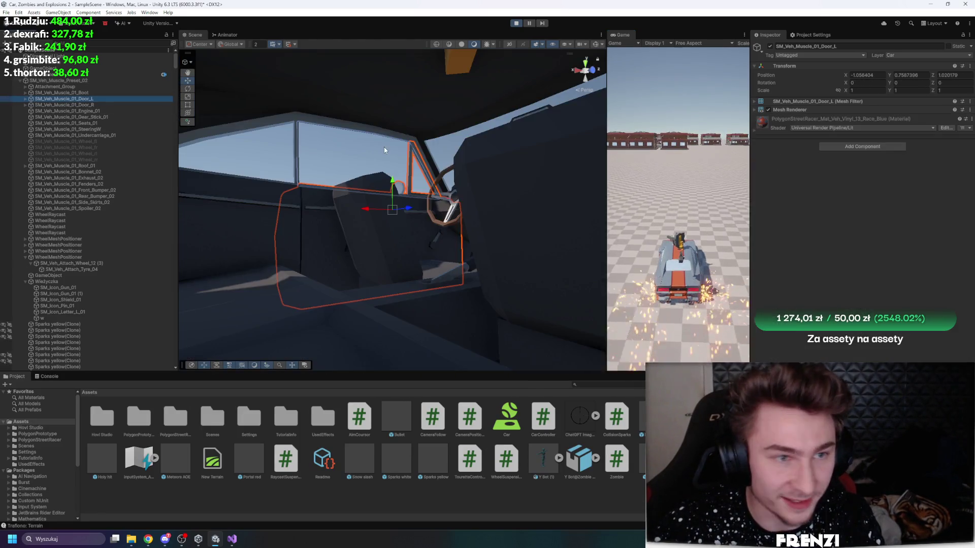
pyautogui.scroll(-10, 397, 194)
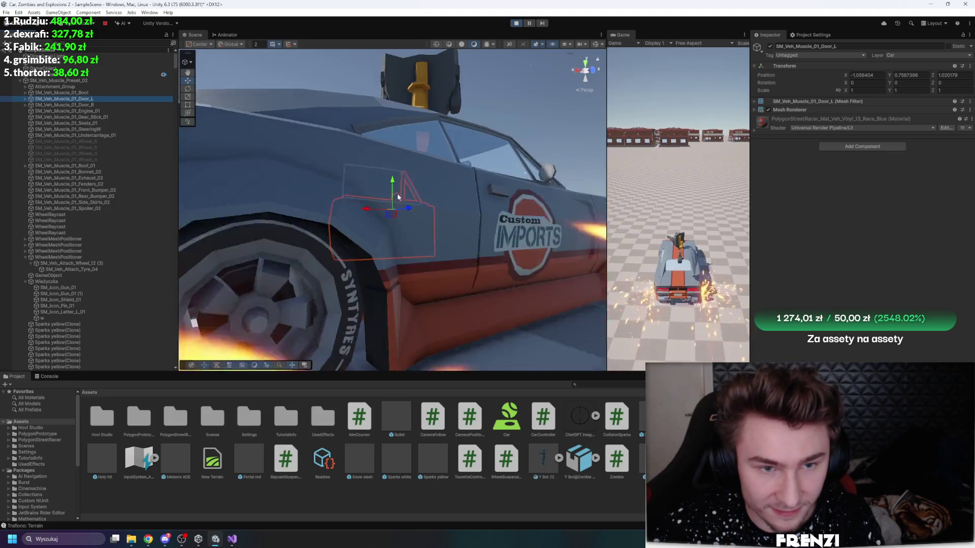
pyautogui.scroll(10, 297, 246)
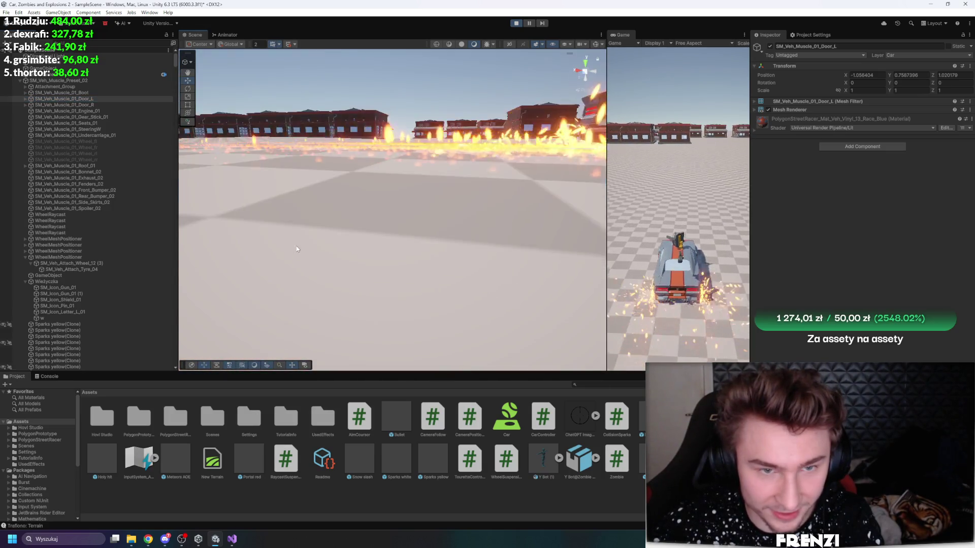
pyautogui.scroll(-10, 298, 178)
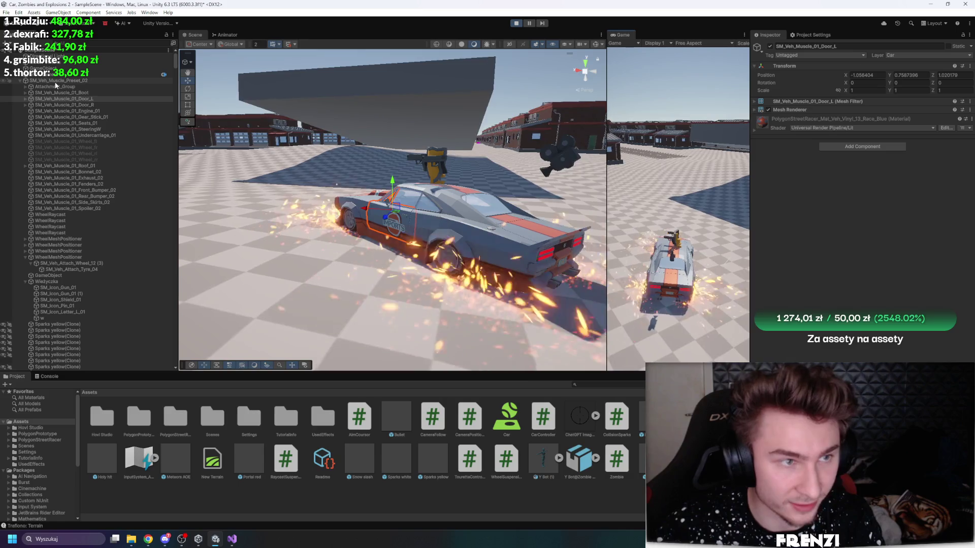
pyautogui.click(56, 81)
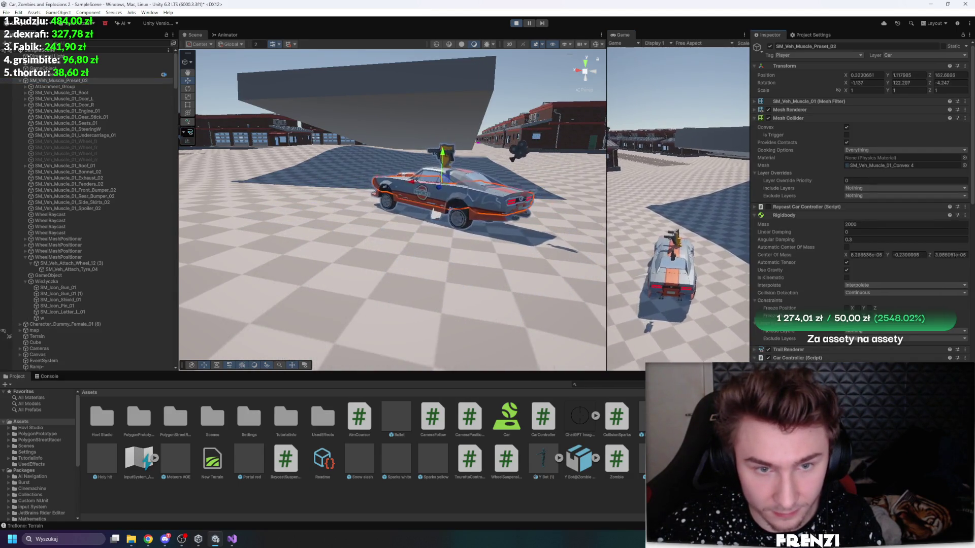
pyautogui.moveTo(606, 140); pyautogui.dragTo(474, 140)
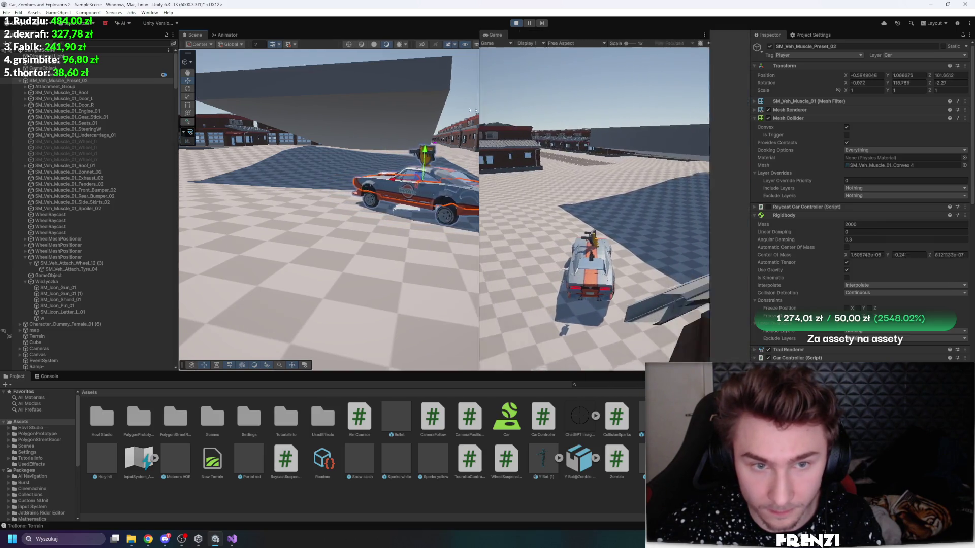
# Step: Maximize the Game view to watch the car cross the open checkered ground
pyautogui.hotkey('shift', 'space')
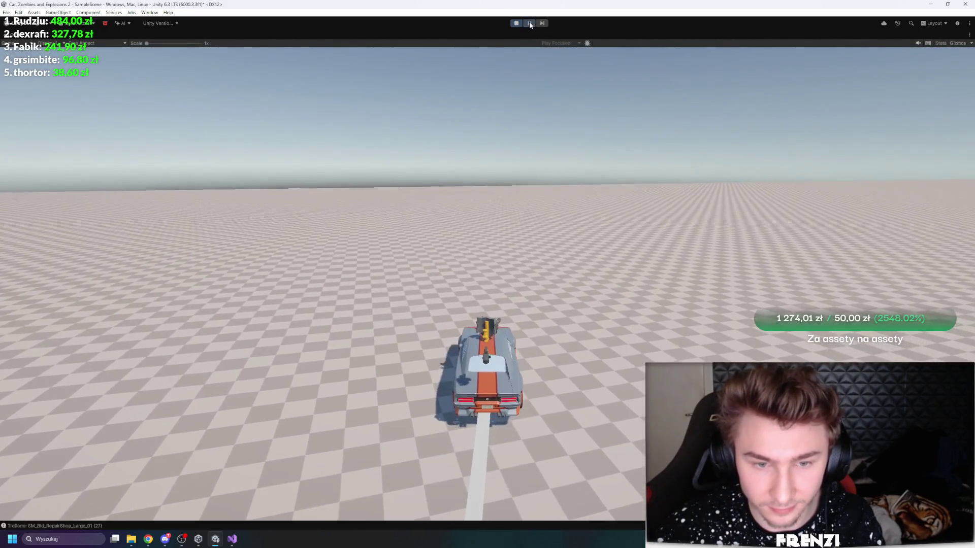
# Step: Pause the game, restore the editor layout, and widen the Game view to take most of the space
pyautogui.click(529, 23)
pyautogui.scroll(-15, 860, 204)
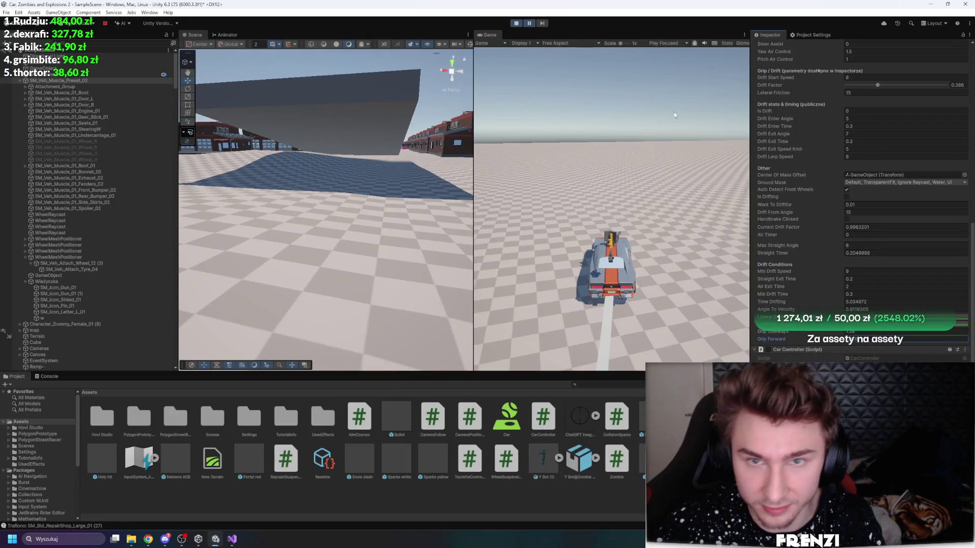
pyautogui.scroll(5, 870, 149)
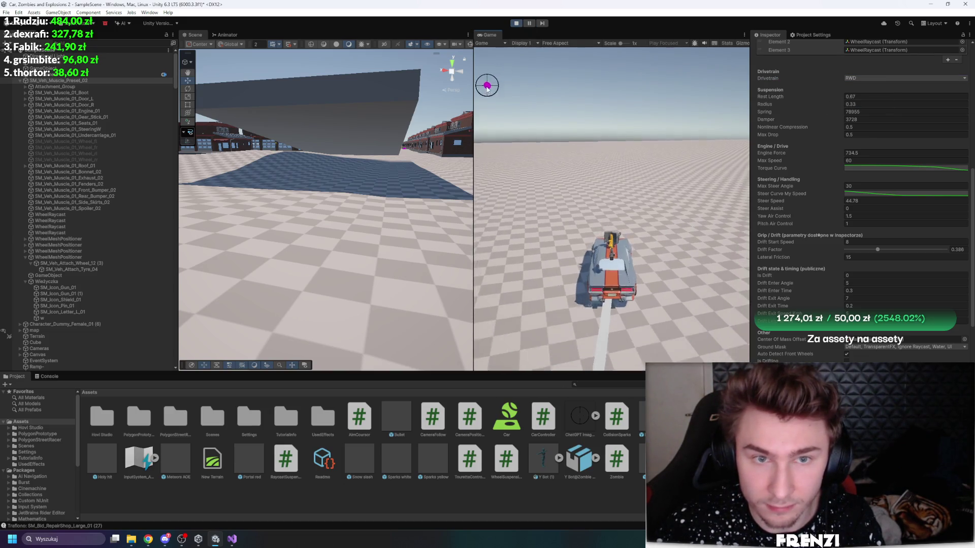
pyautogui.moveTo(474, 84); pyautogui.dragTo(321, 87)
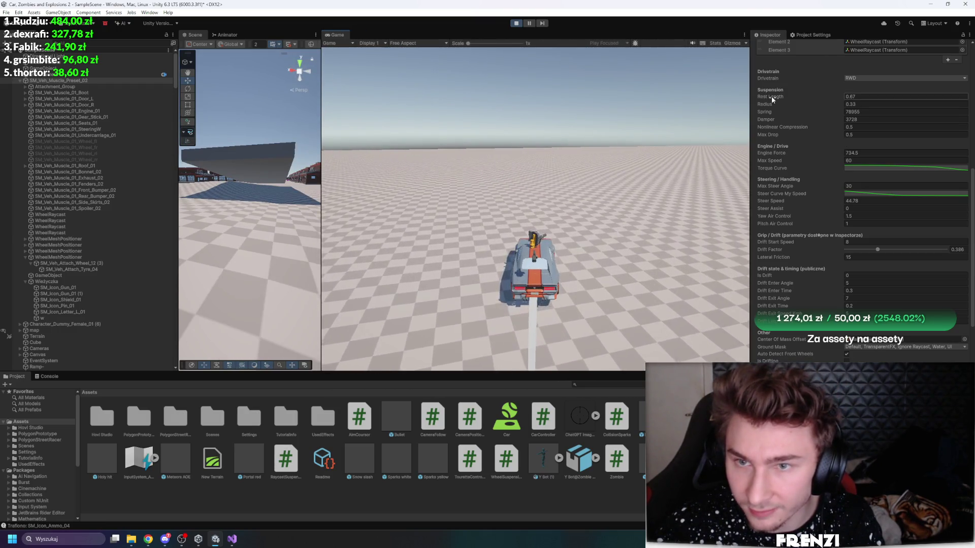
pyautogui.click(587, 109)
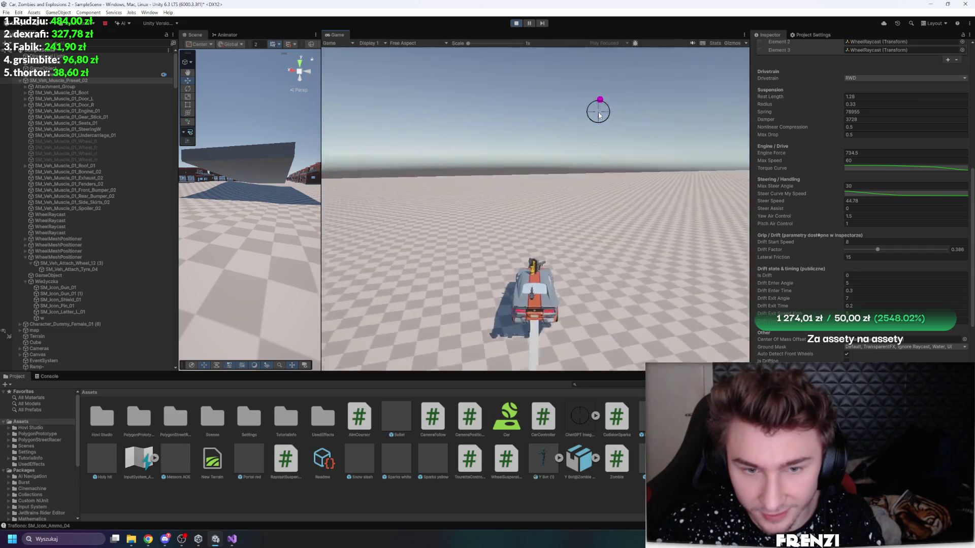
# Step: Lower the suspension Rest Length to 0.77 and maximize the Game view again
pyautogui.moveTo(770, 99); pyautogui.dragTo(761, 98)
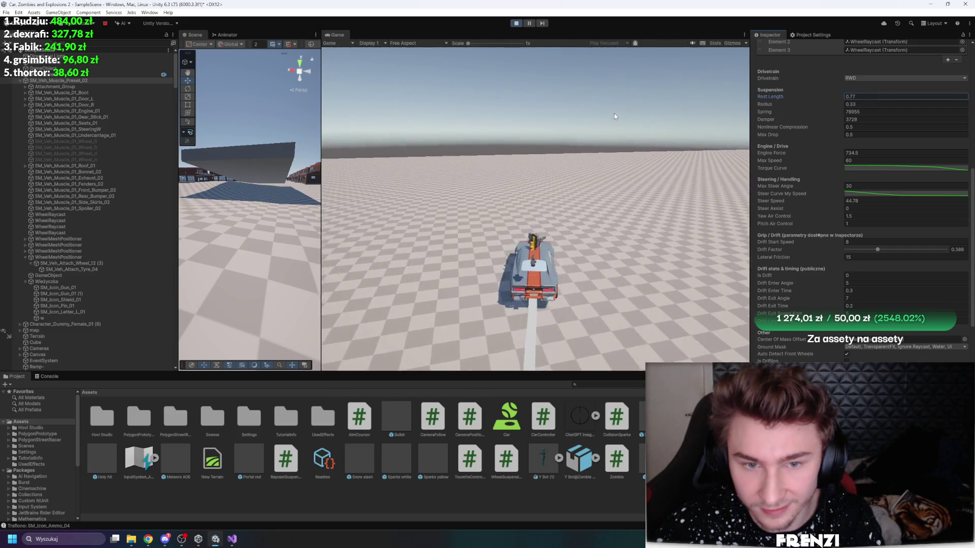
pyautogui.hotkey('shift', 'space')
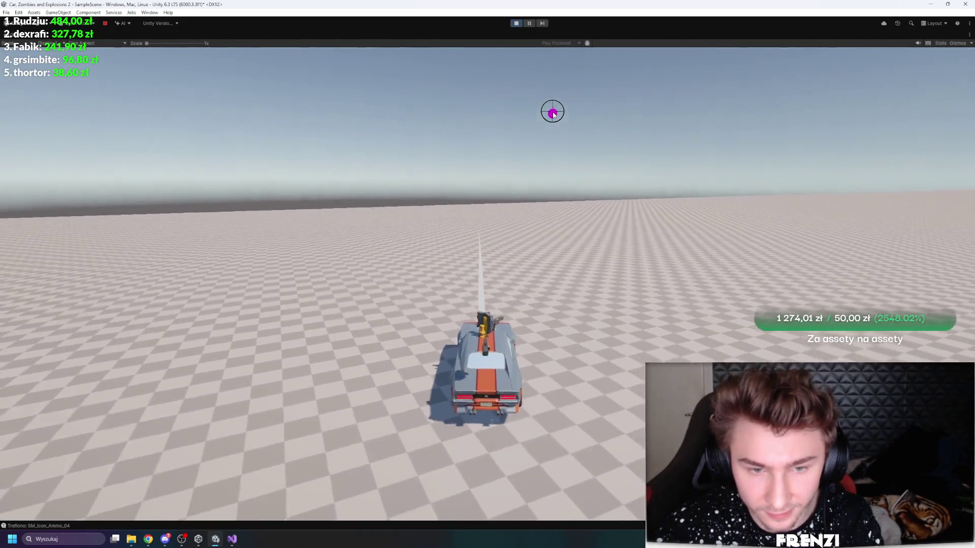
pyautogui.hotkey('shift', 'space')
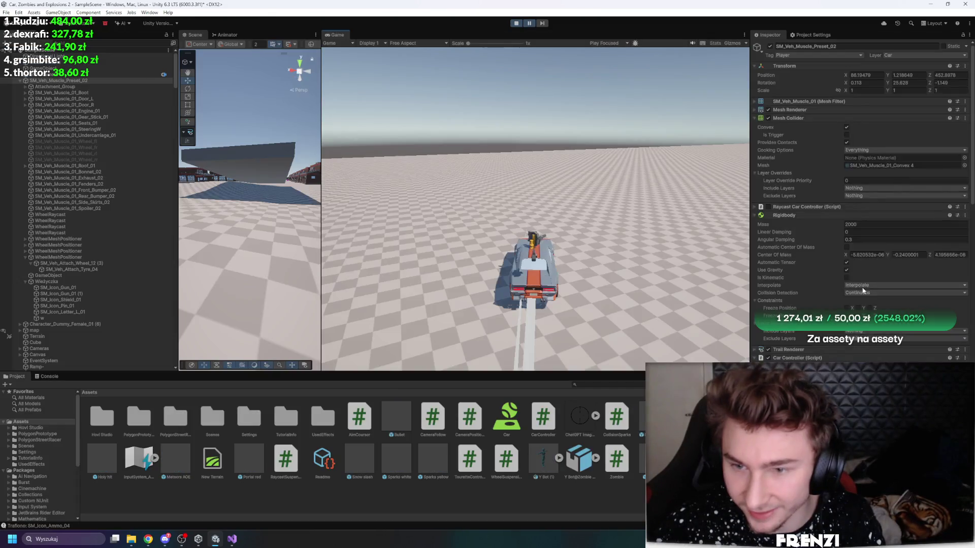
pyautogui.scroll(-6, 864, 203)
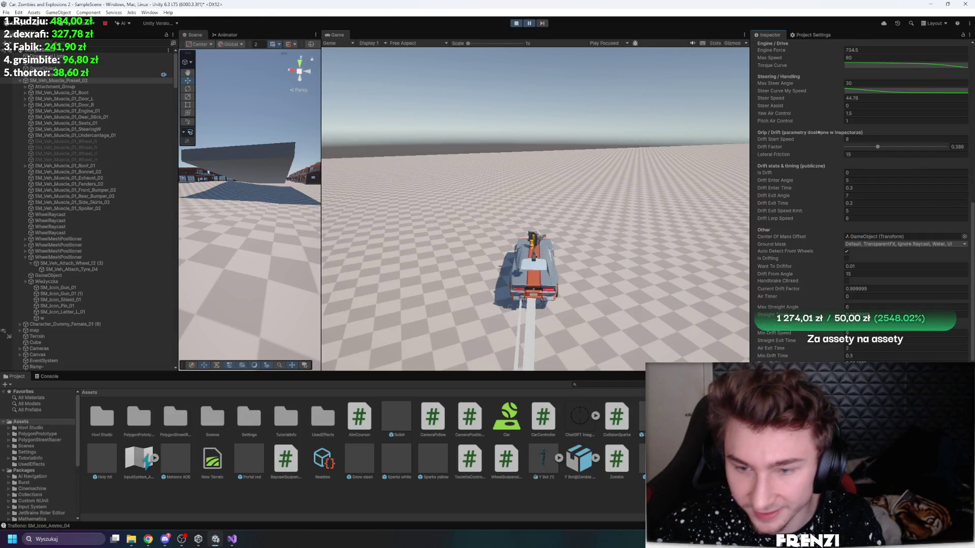
pyautogui.hotkey('shift', 'space')
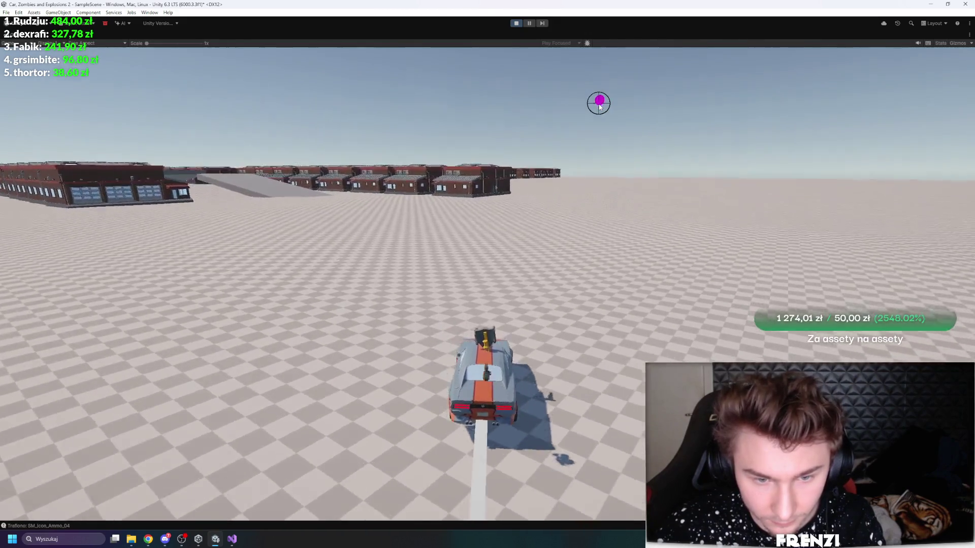
# Step: Drive the car over the ramp and down the town streets, drifting left and right, then restore the editor layout
pyautogui.press('a')
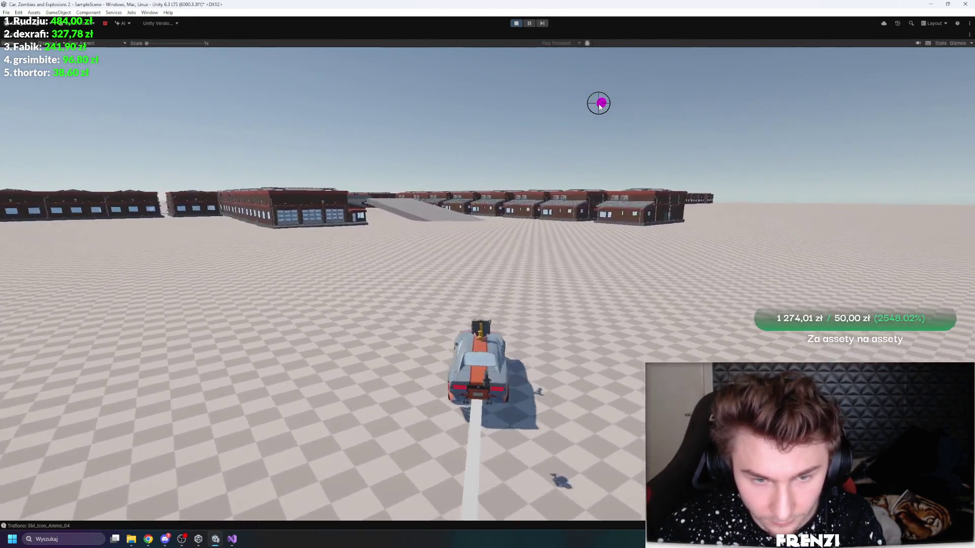
pyautogui.press('w')
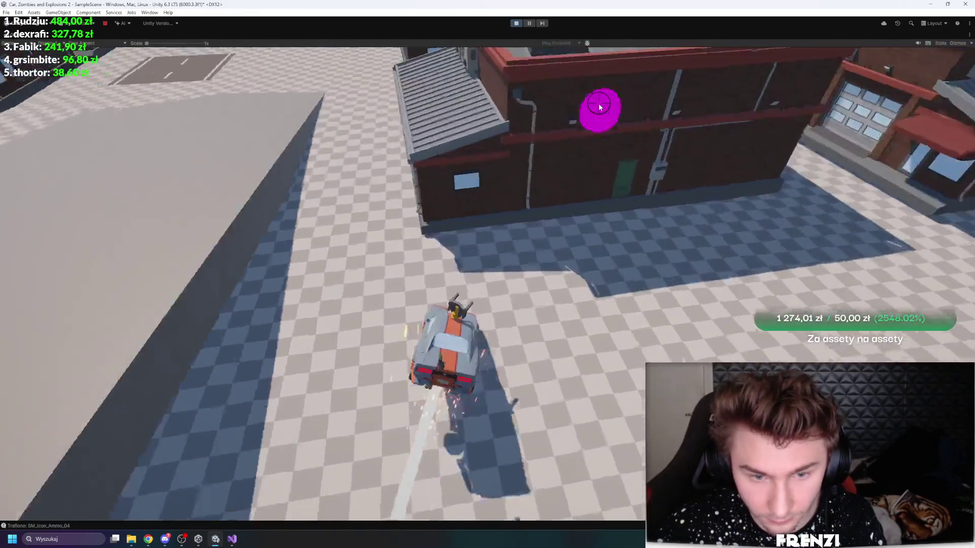
pyautogui.press('w')
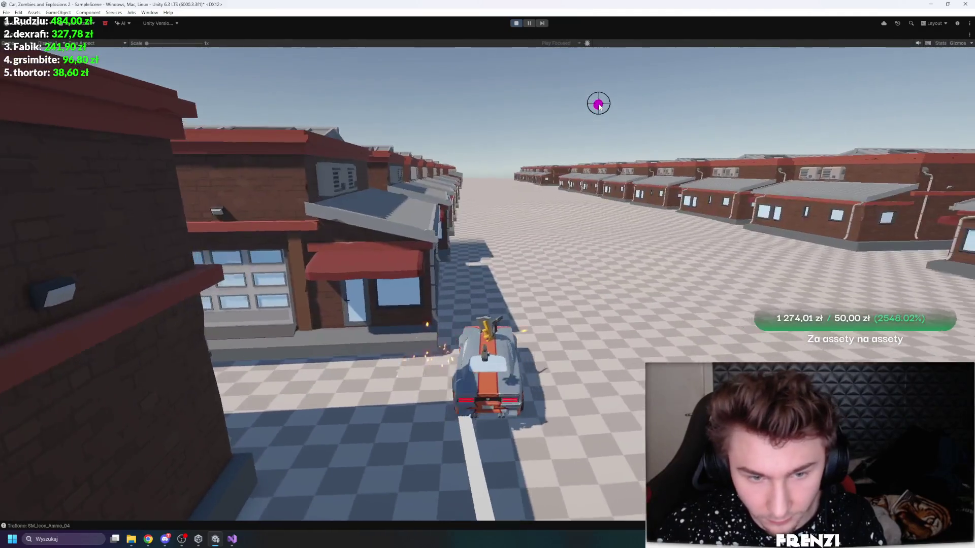
pyautogui.press('d')
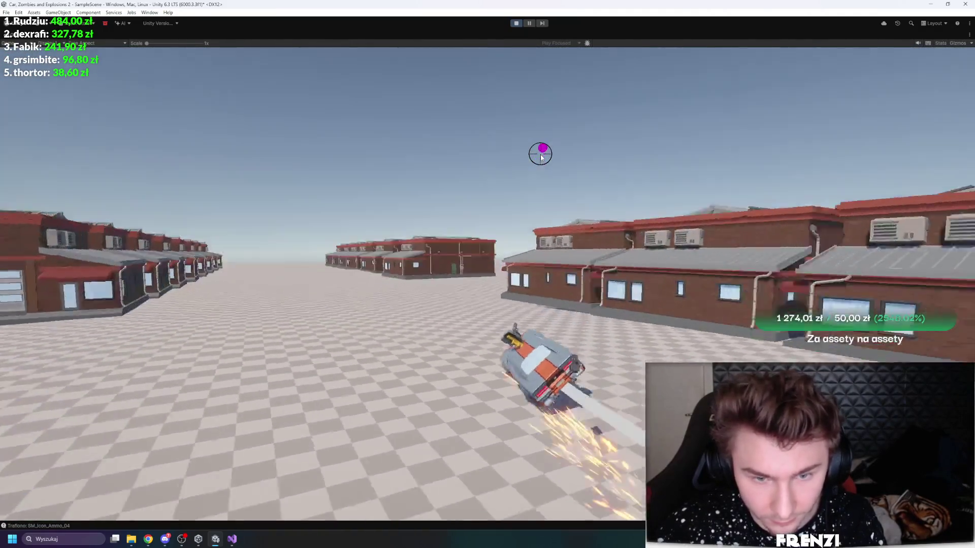
pyautogui.press('a')
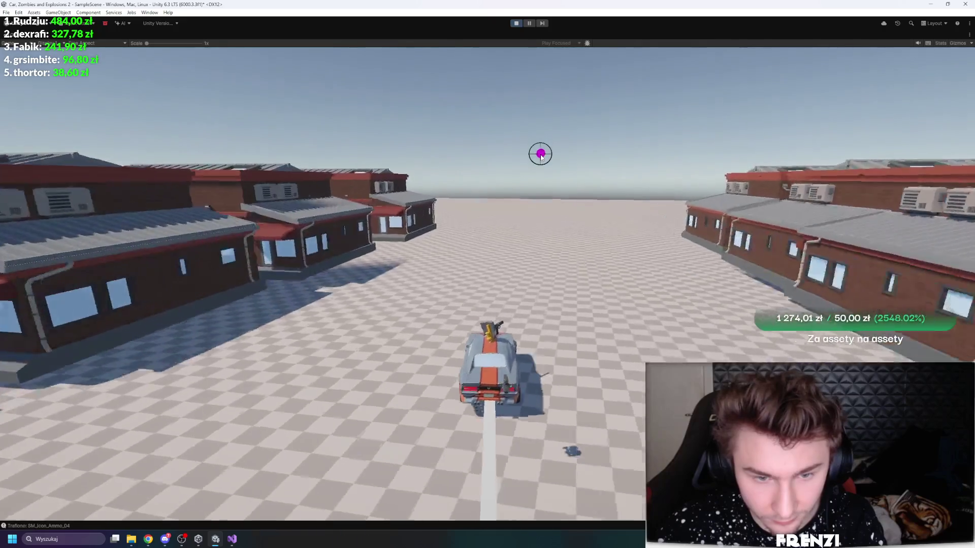
pyautogui.press('a')
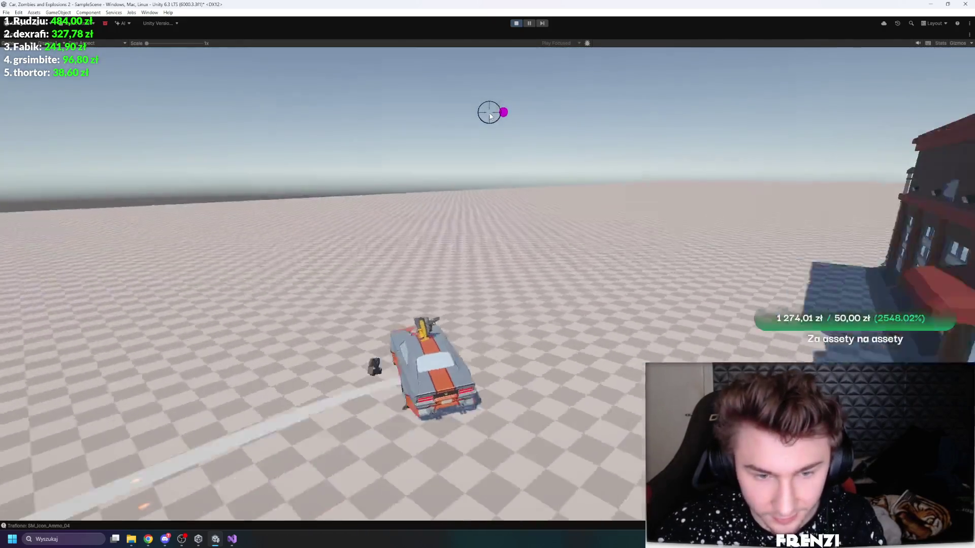
pyautogui.press('Escape')
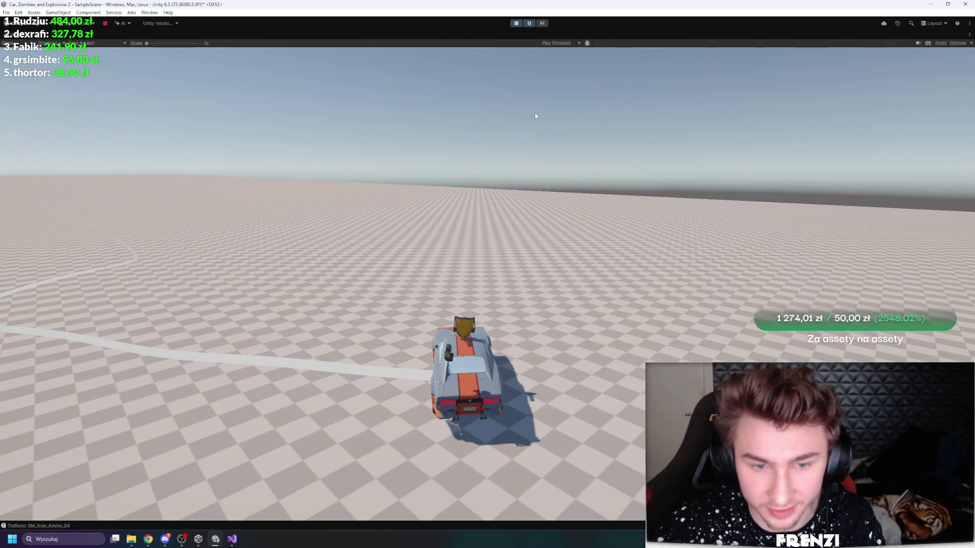
pyautogui.hotkey('shift', 'space')
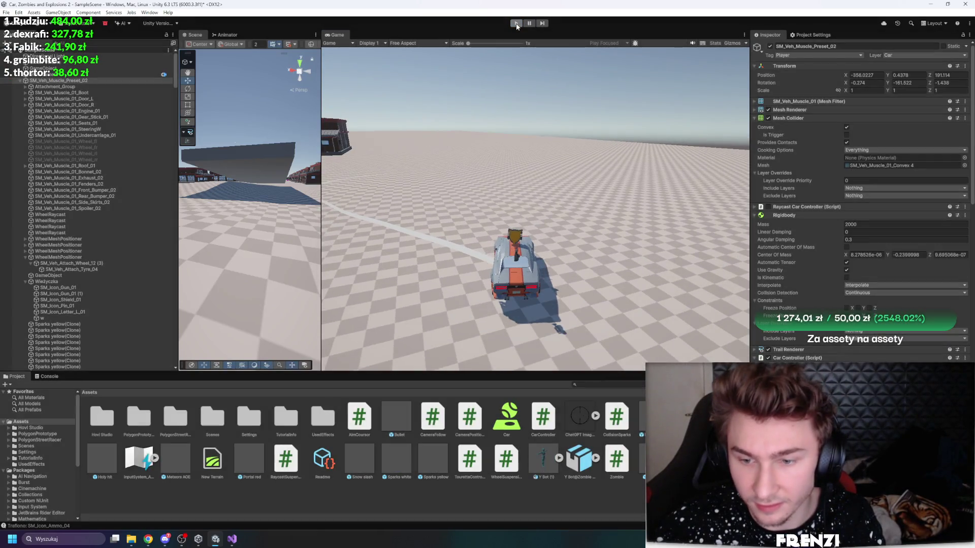
# Step: Stop and restart the game, maximize the Game view, then restart it from the beginning
pyautogui.click(517, 24)
pyautogui.hotkey('ctrl', 'p')
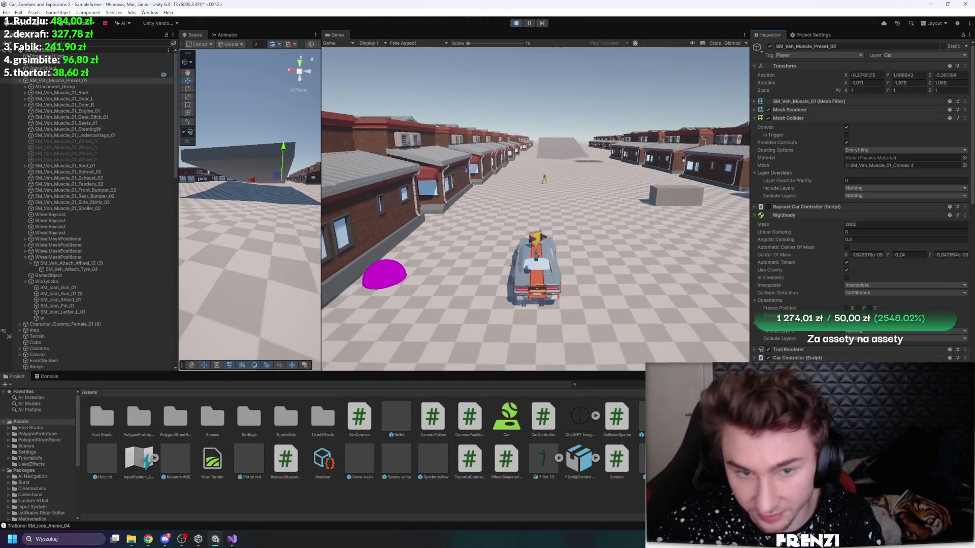
pyautogui.click(529, 23)
pyautogui.hotkey('shift', 'space')
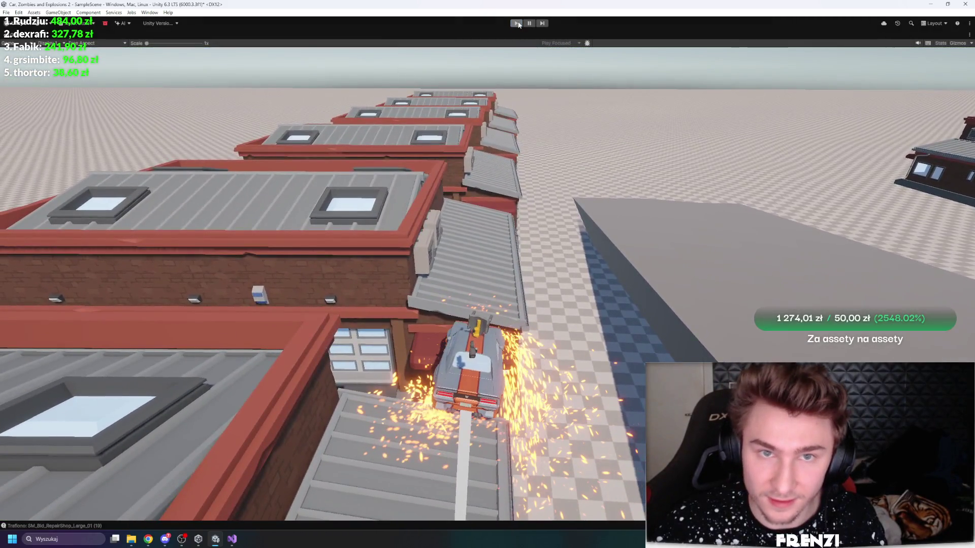
pyautogui.click(518, 25)
pyautogui.click(516, 23)
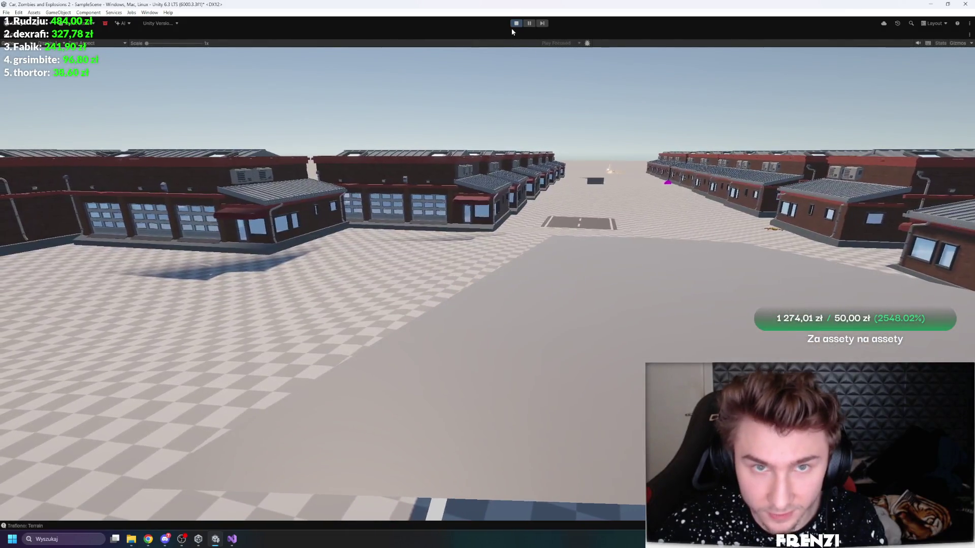
# Step: Exit Play mode, restore the full editor layout, and glance at the Console before returning to Project
pyautogui.hotkey('ctrl', 'p')
pyautogui.hotkey('ctrl', 'p')
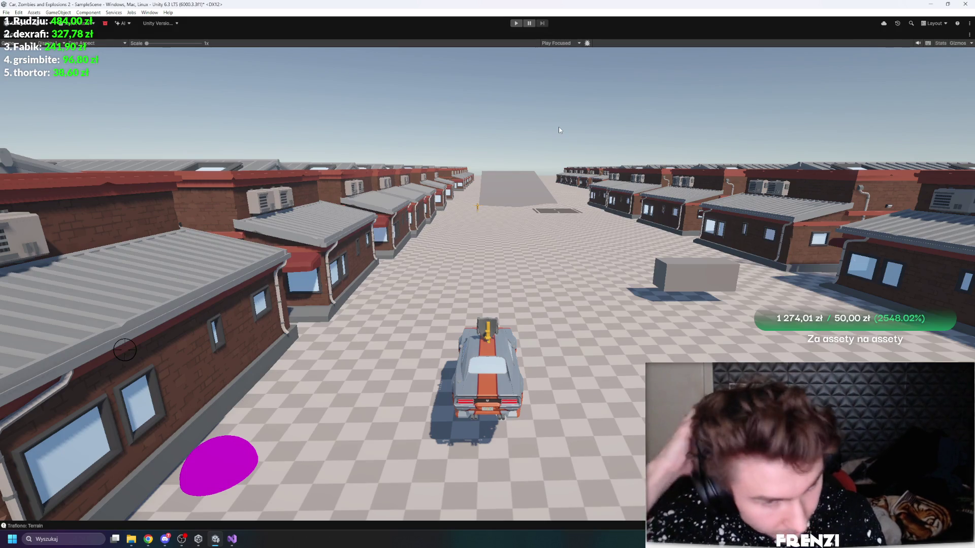
pyautogui.hotkey('shift', 'space')
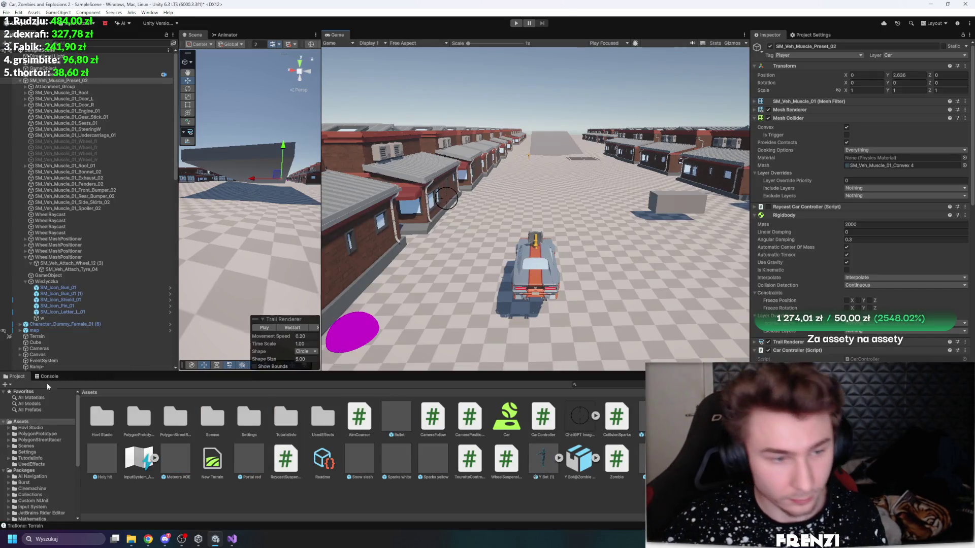
pyautogui.click(49, 377)
pyautogui.click(15, 377)
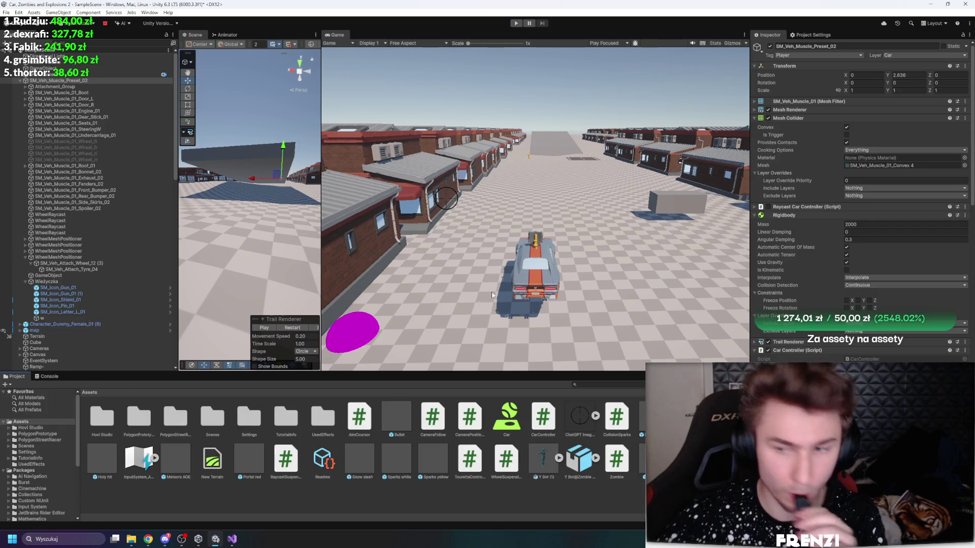
# Step: Collapse the Car Controller and Rigidbody components and widen the Scene panel slightly
pyautogui.scroll(-2, 888, 282)
pyautogui.scroll(-4, 864, 297)
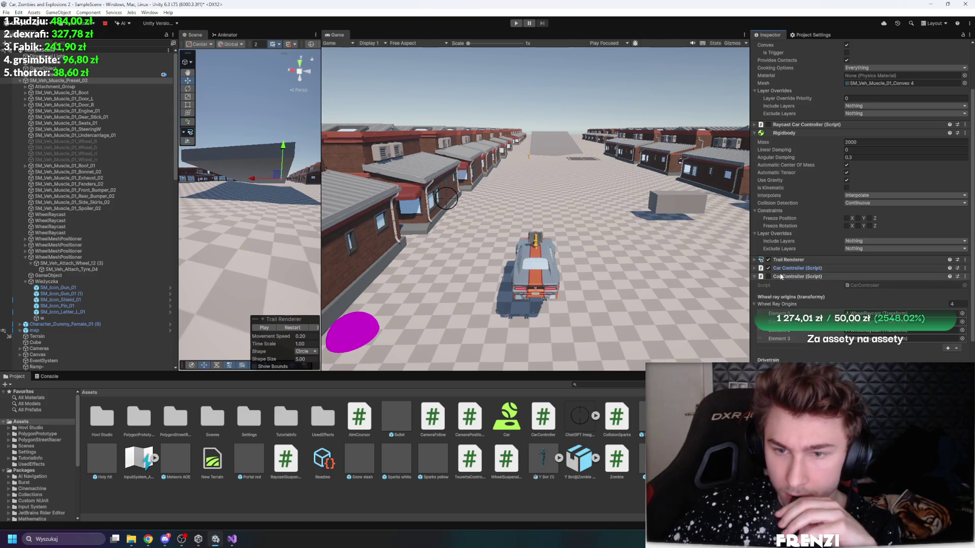
pyautogui.click(796, 269)
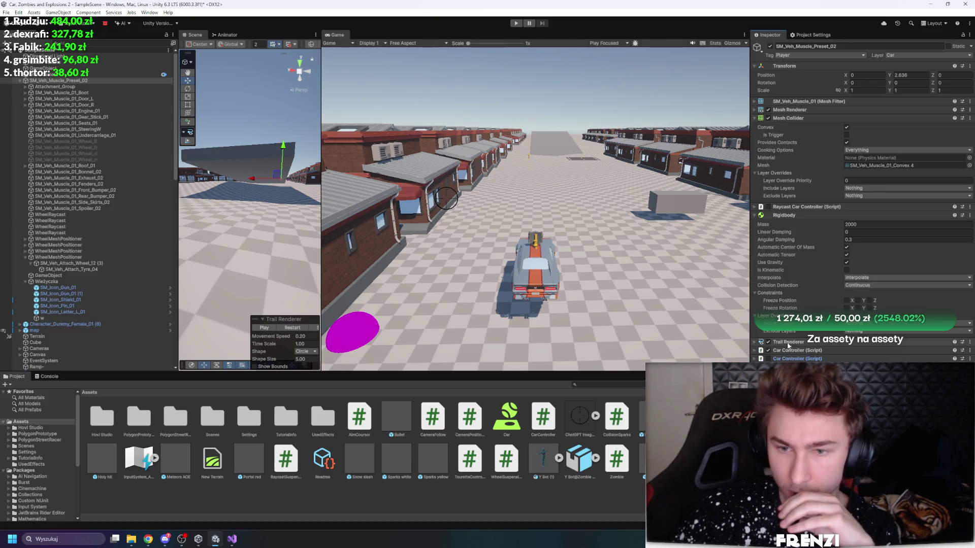
pyautogui.click(802, 216)
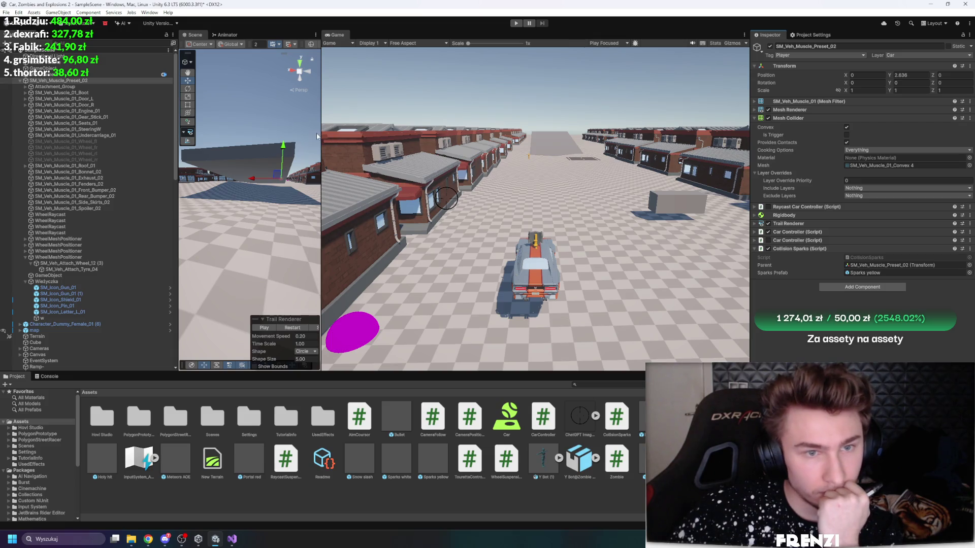
pyautogui.moveTo(322, 131); pyautogui.dragTo(360, 131)
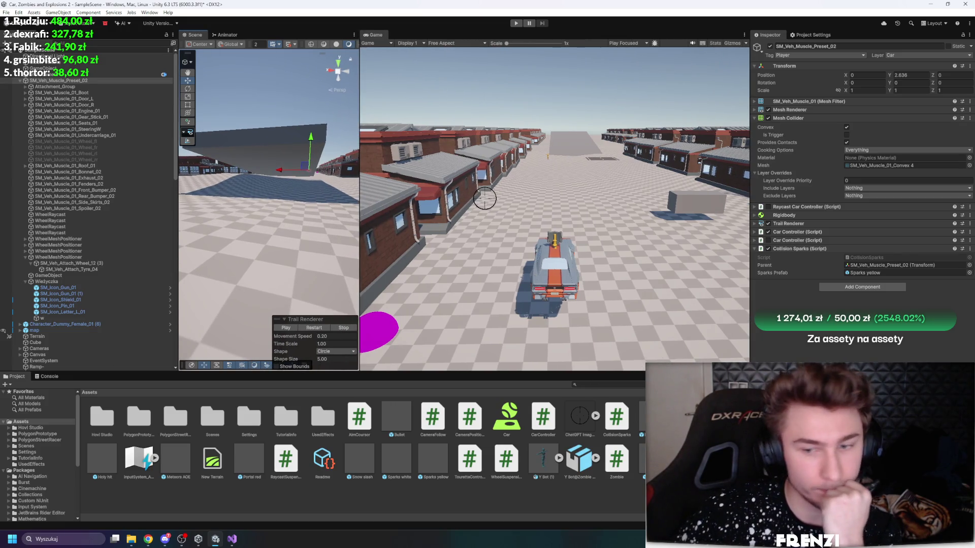
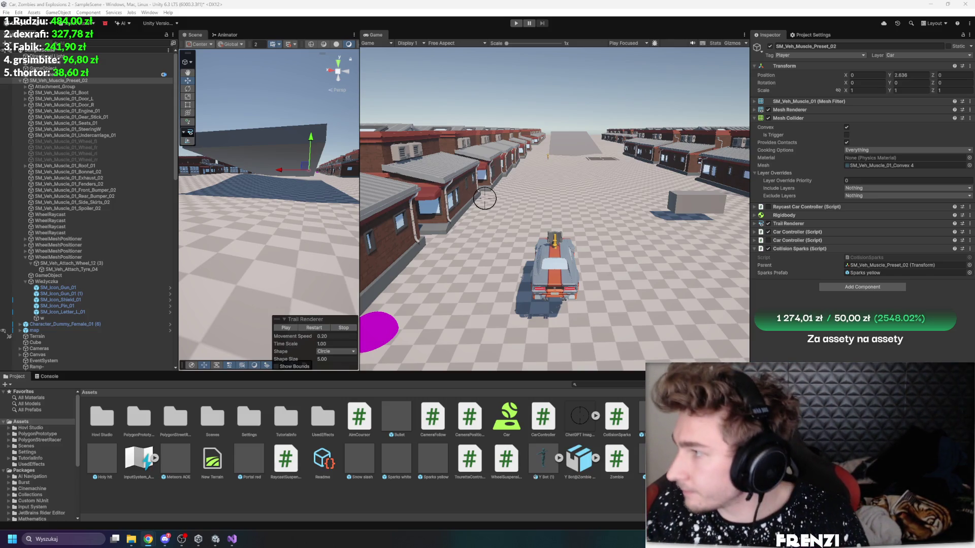
# Step: Search the Mixamo animations for 'zombie' instead of 'jump'
pyautogui.hotkey('alt', 'Tab')
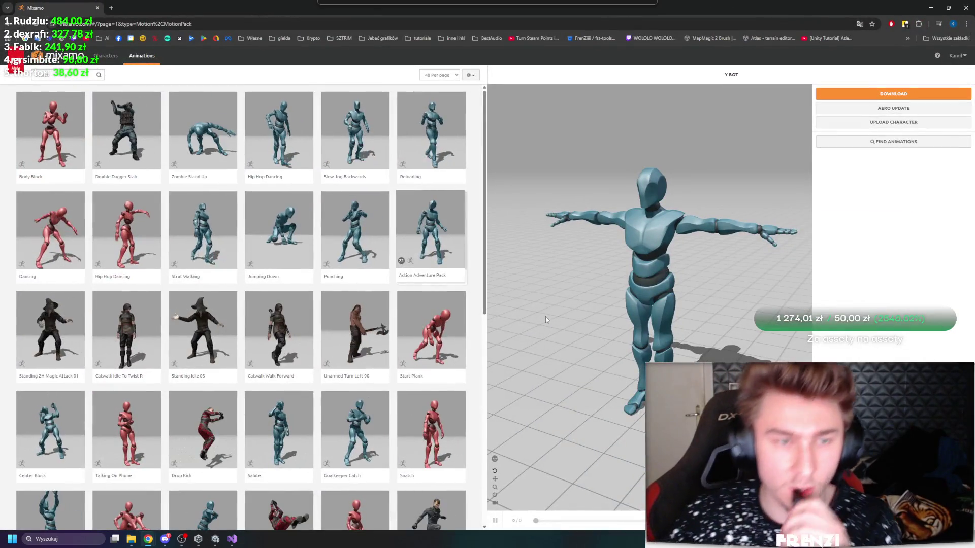
pyautogui.click(51, 74)
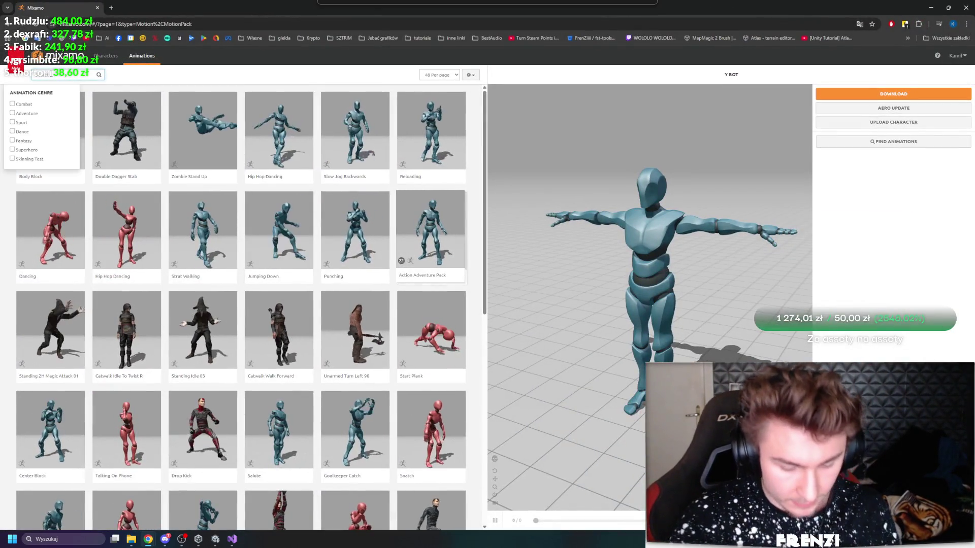
pyautogui.write('jump')
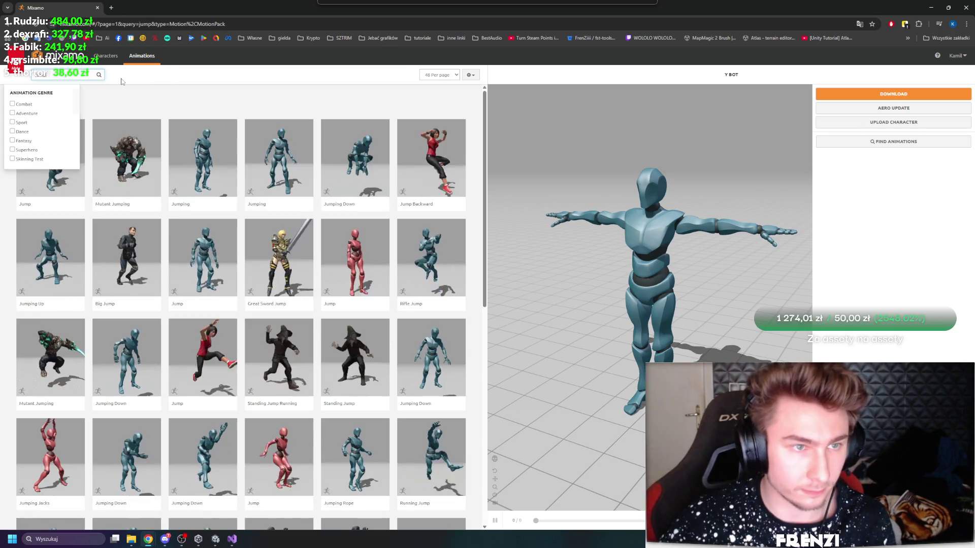
pyautogui.click(57, 79)
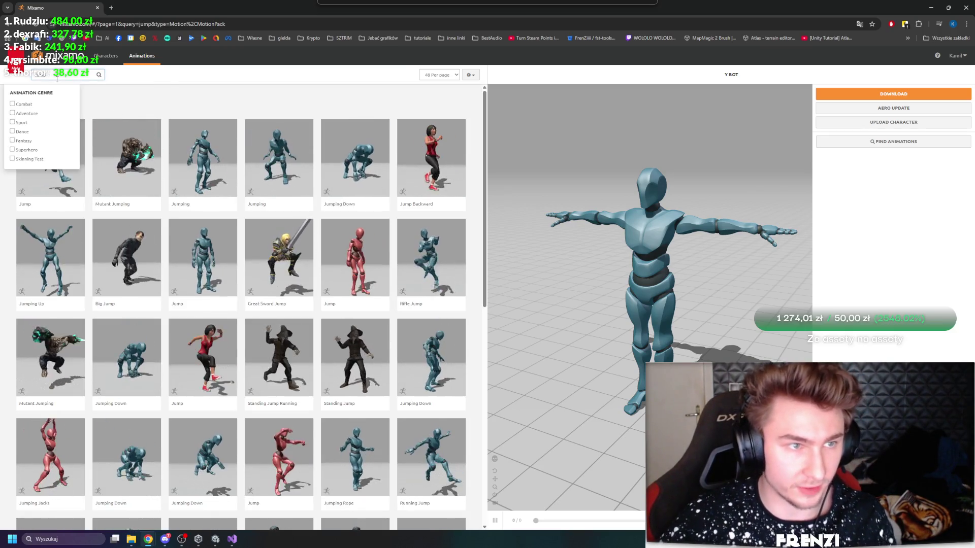
pyautogui.write('zombie')
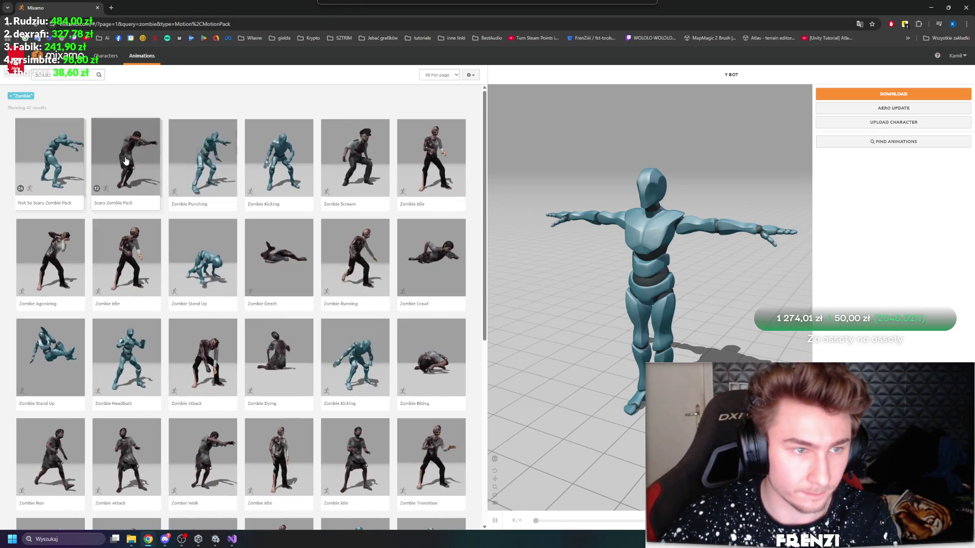
# Step: Preview the Scary Zombie Pack, Zombie Kicking, Zombie Punching and Zombie Stand Up animations
pyautogui.click(126, 160)
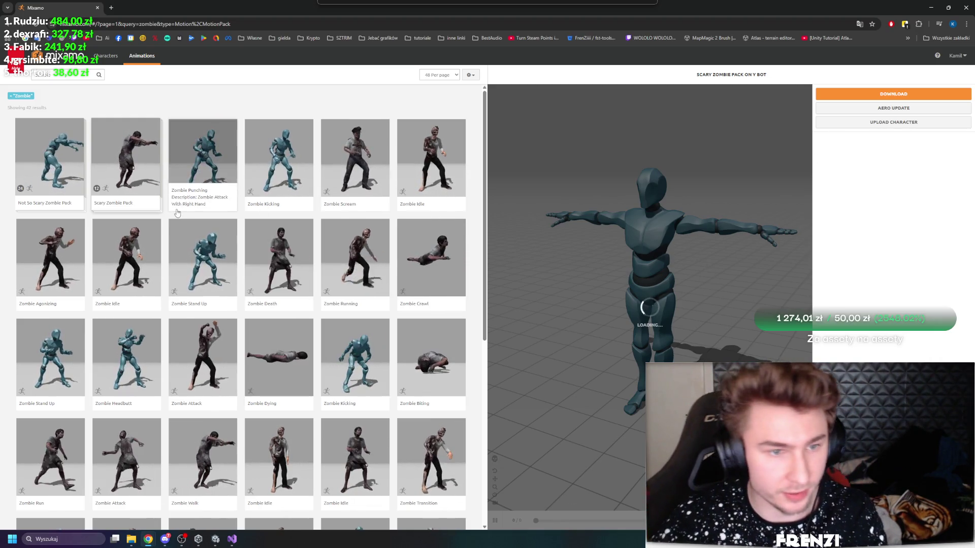
pyautogui.click(278, 168)
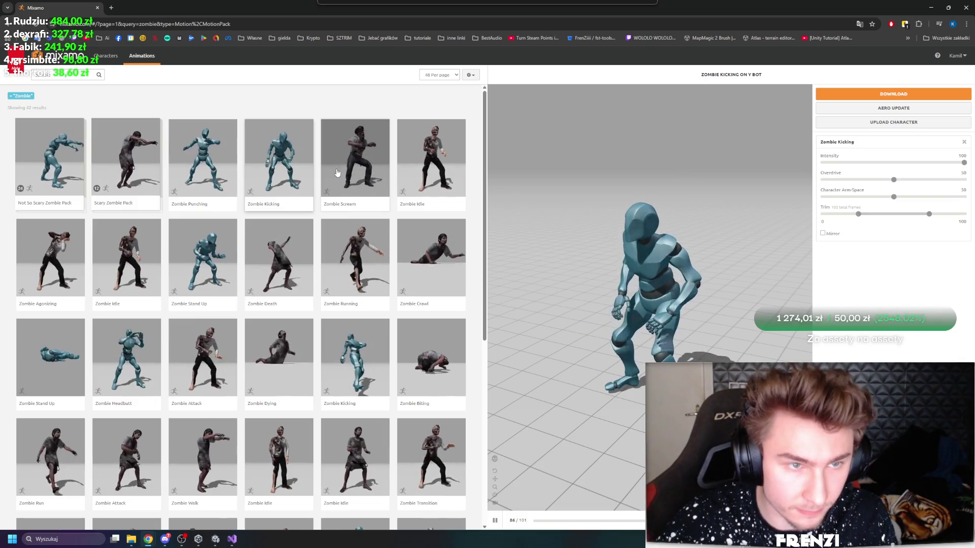
pyautogui.click(204, 159)
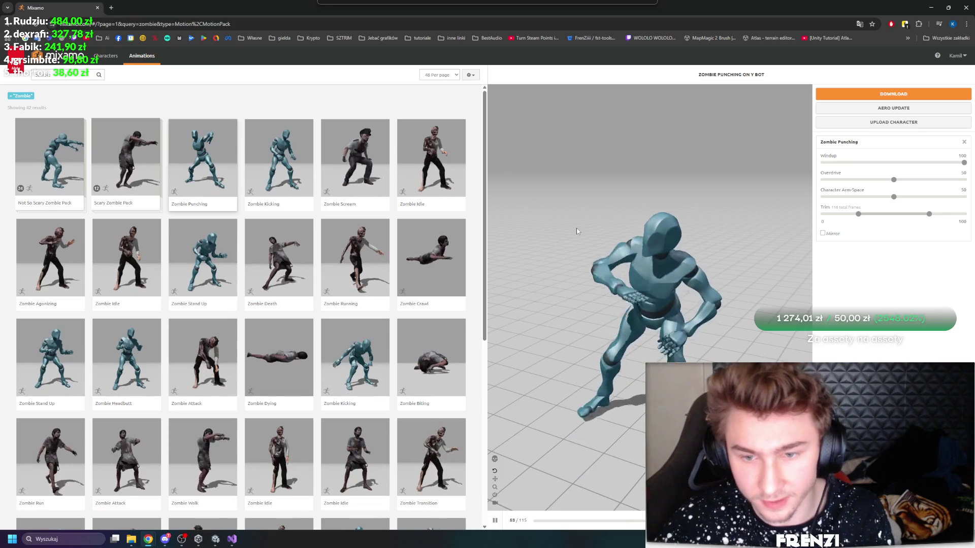
pyautogui.click(204, 256)
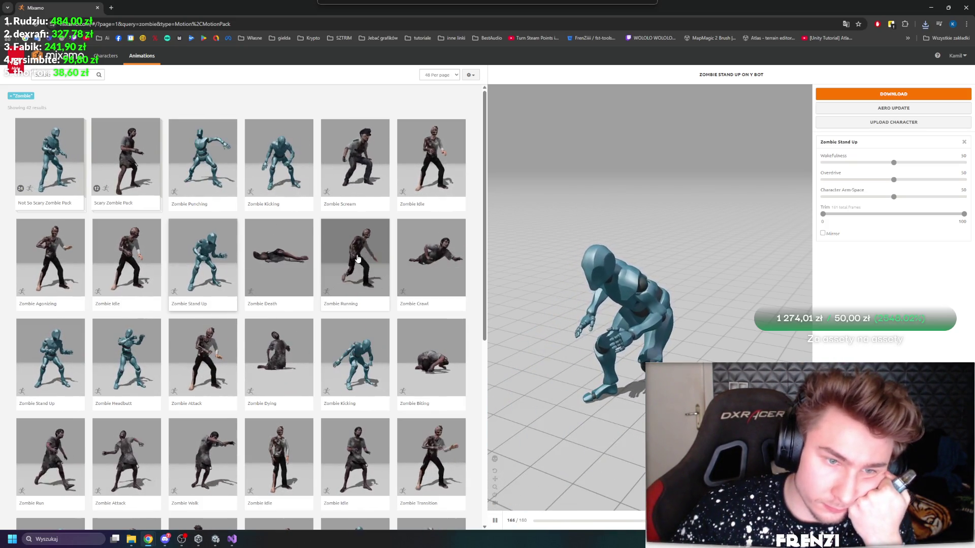
# Step: Pick Zombie Running, set it to In Place, and open its download settings
pyautogui.click(374, 276)
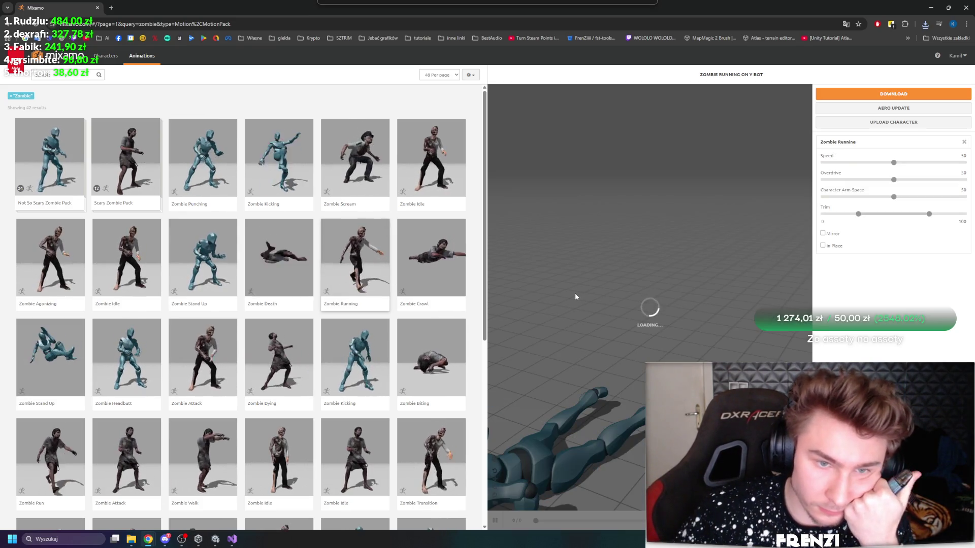
pyautogui.click(823, 246)
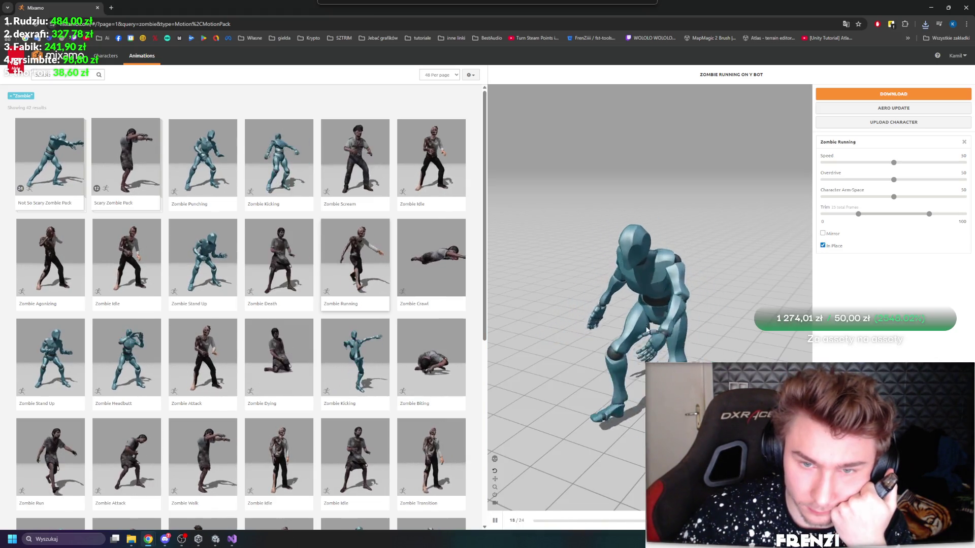
pyautogui.click(893, 94)
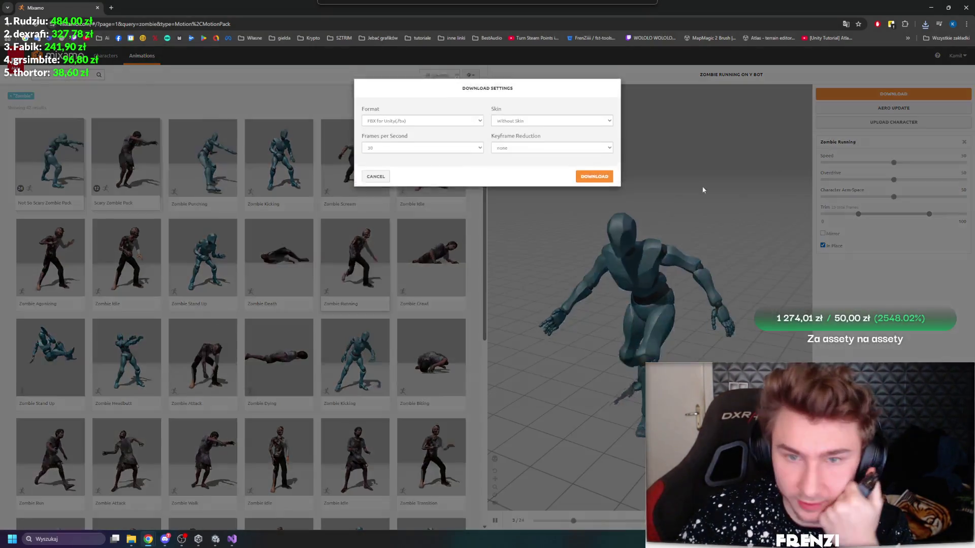
# Step: Download the in-place Zombie Running FBX and browse the zombie results list
pyautogui.click(594, 182)
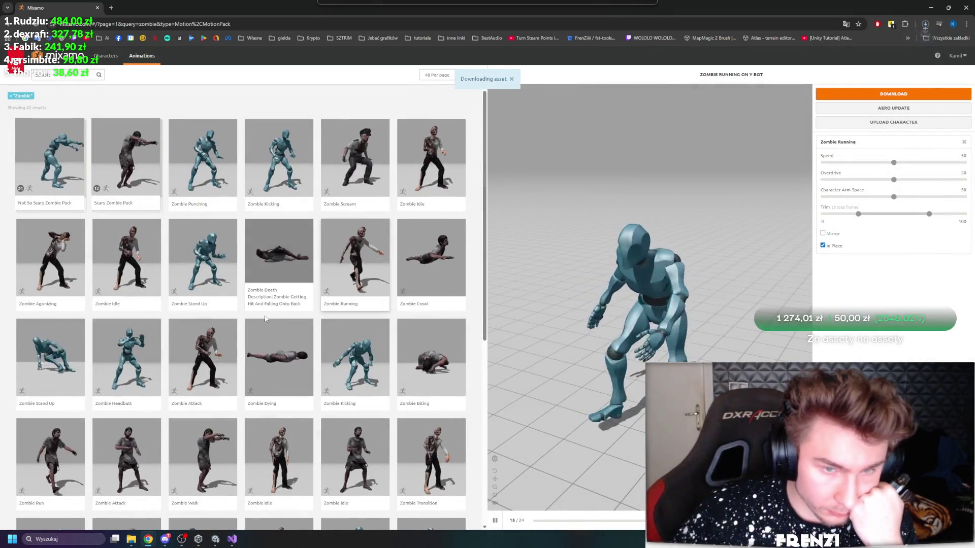
pyautogui.scroll(-1, 265, 319)
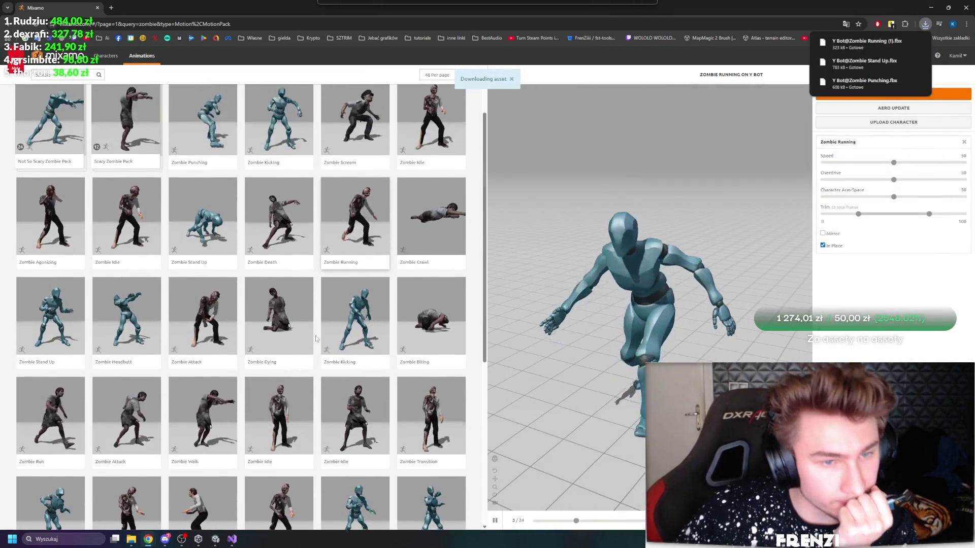
pyautogui.scroll(1, 166, 349)
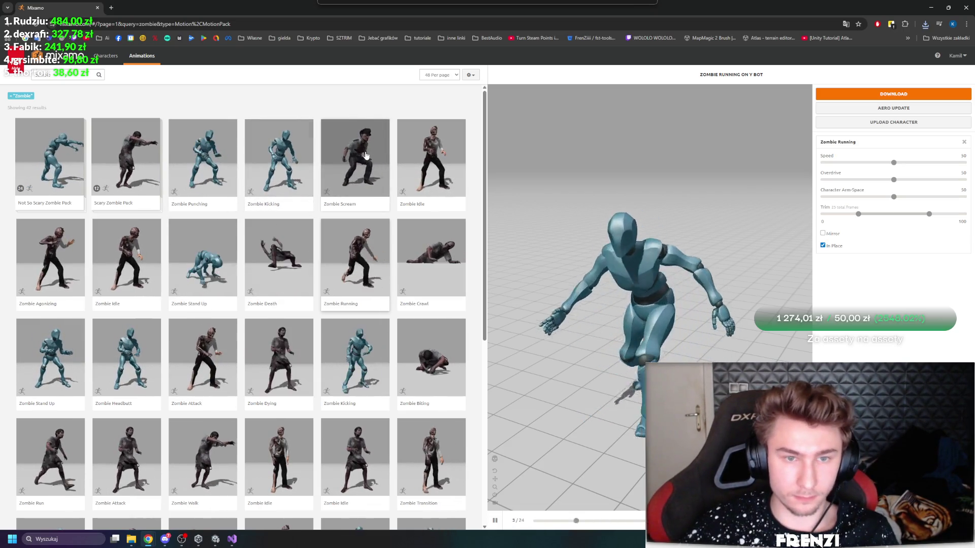
pyautogui.scroll(-5, 248, 311)
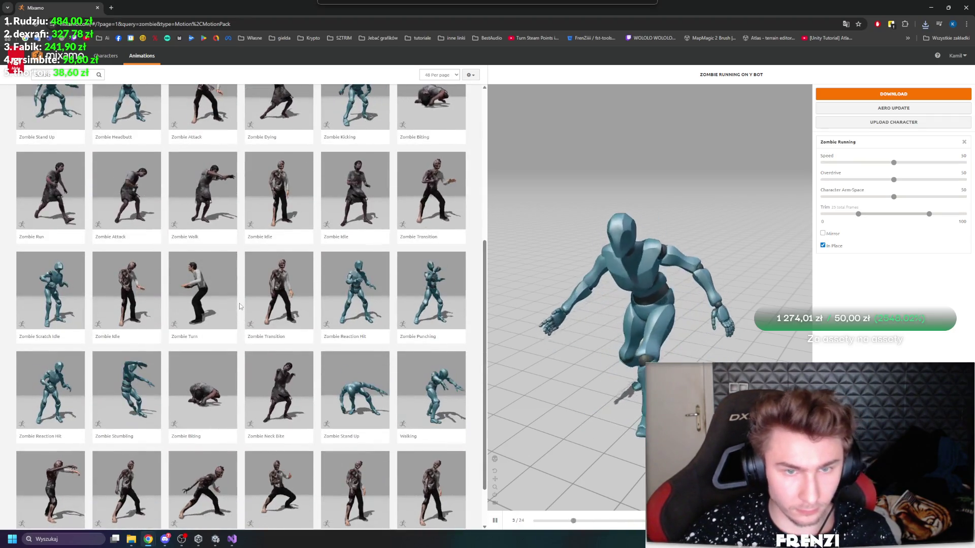
pyautogui.scroll(-1, 235, 302)
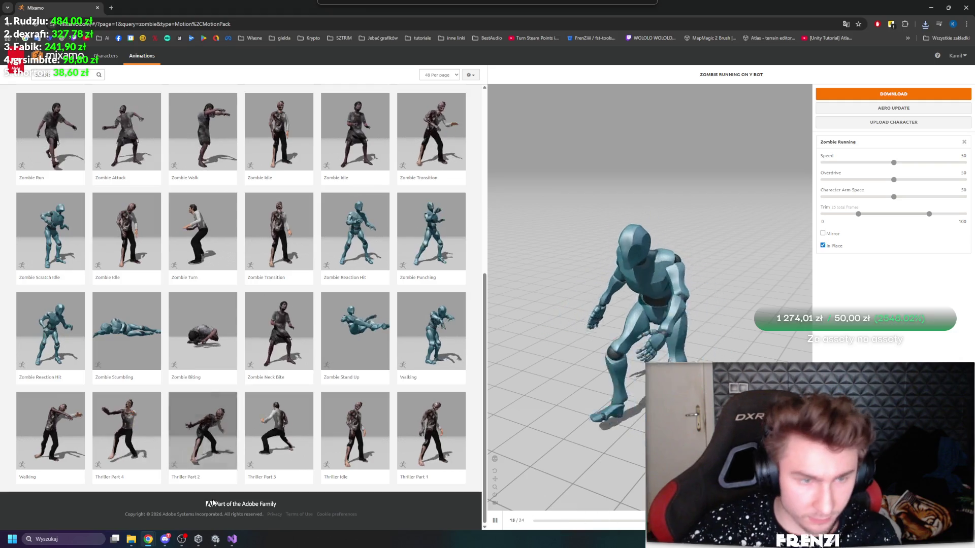
pyautogui.scroll(6, 281, 457)
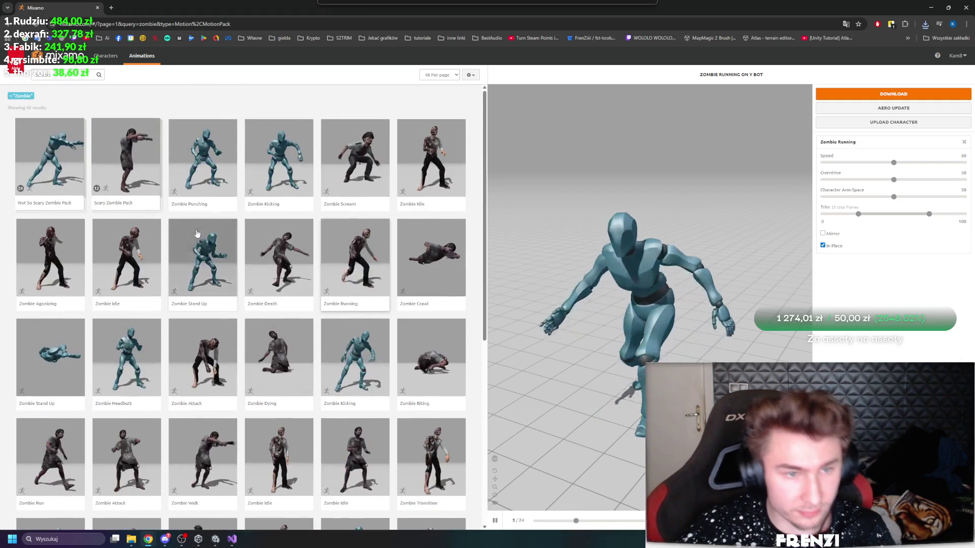
pyautogui.click(80, 74)
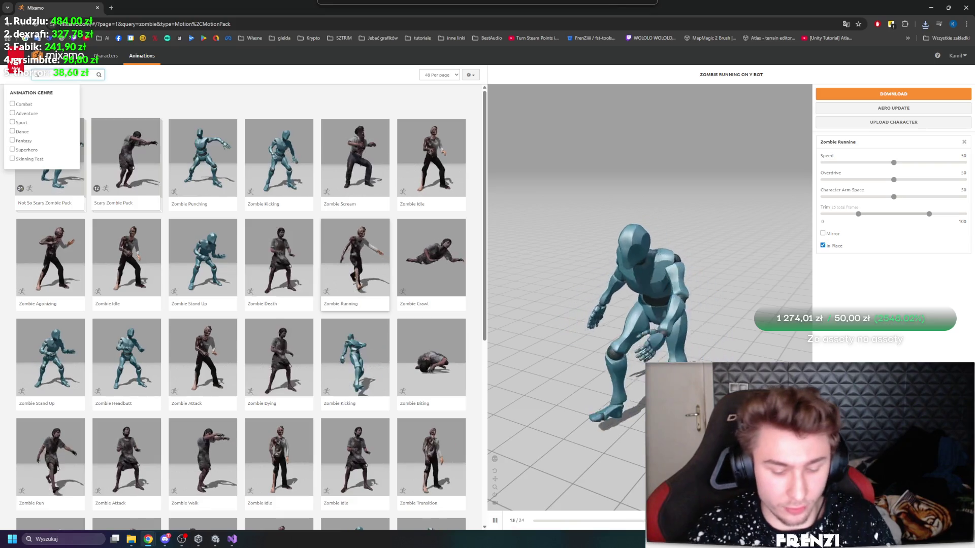
# Step: Search Mixamo for 'jump attack' animations
pyautogui.write('jump')
pyautogui.press('Return')
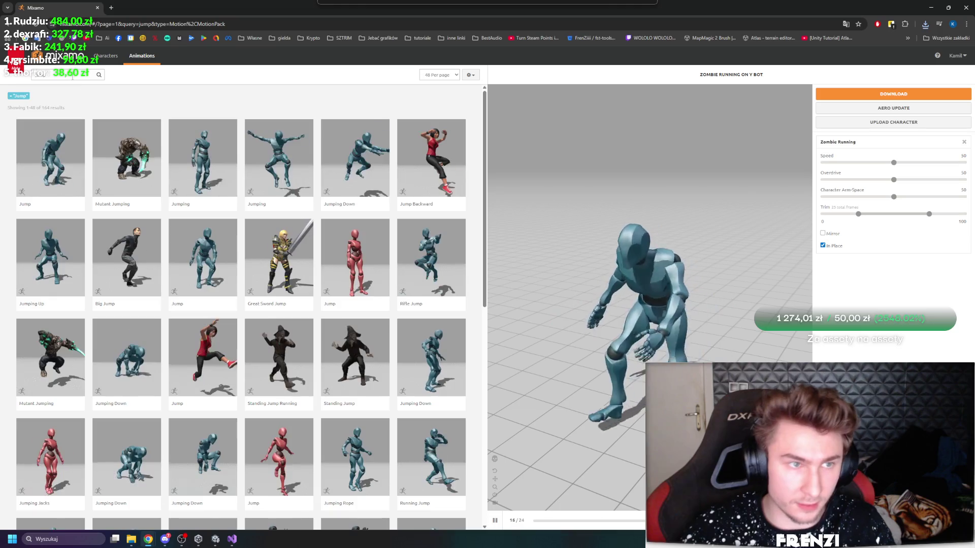
pyautogui.click(71, 75)
pyautogui.write('attack')
pyautogui.press('Return')
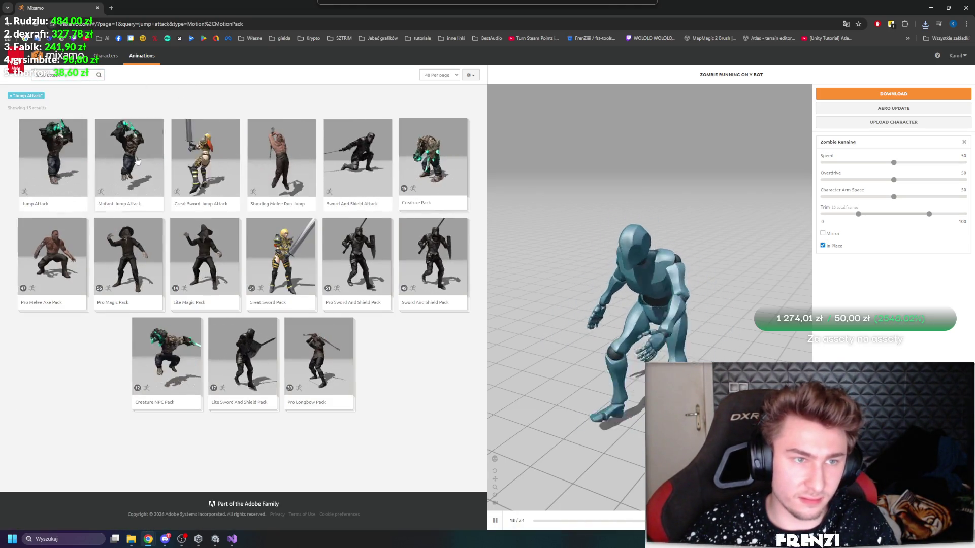
# Step: Download Mutant Jump Attack without skin, then minimize the browser
pyautogui.click(130, 157)
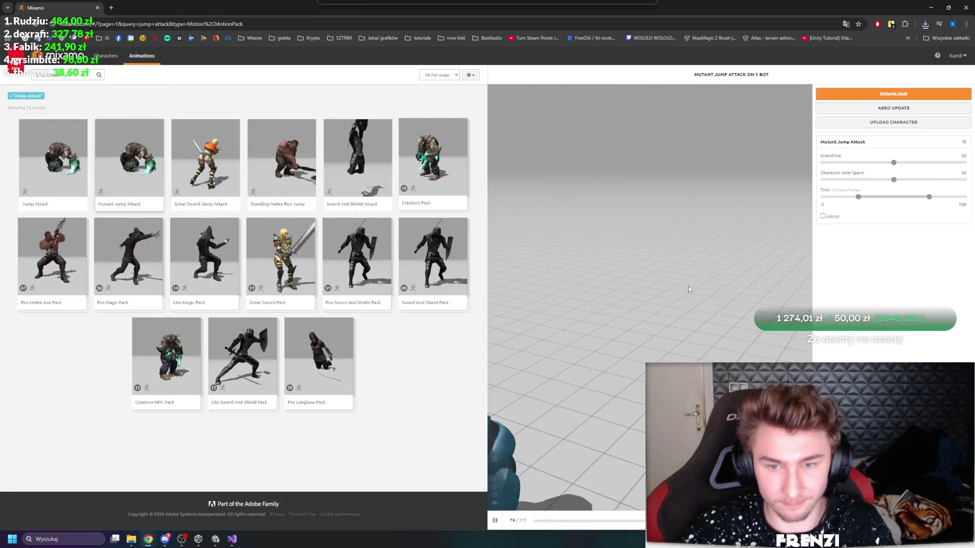
pyautogui.click(893, 94)
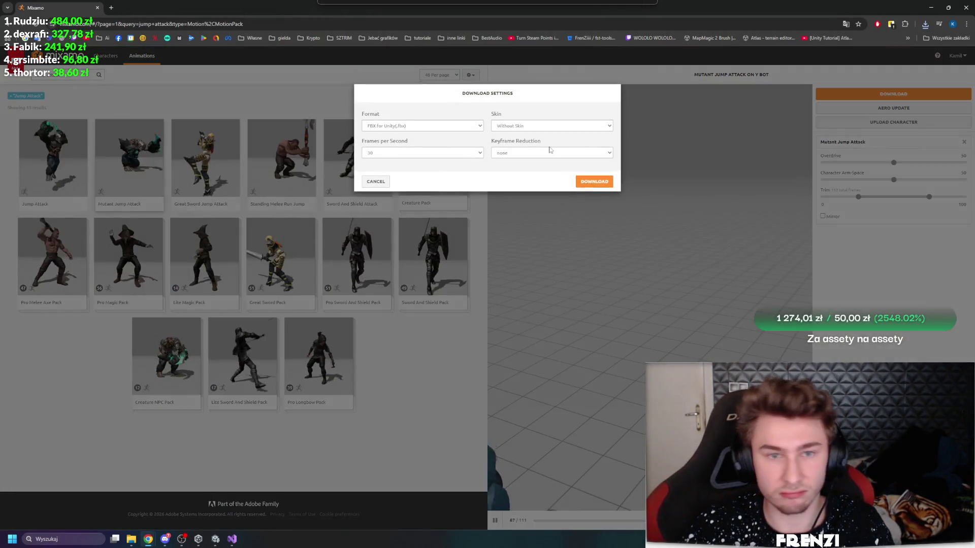
pyautogui.click(550, 152)
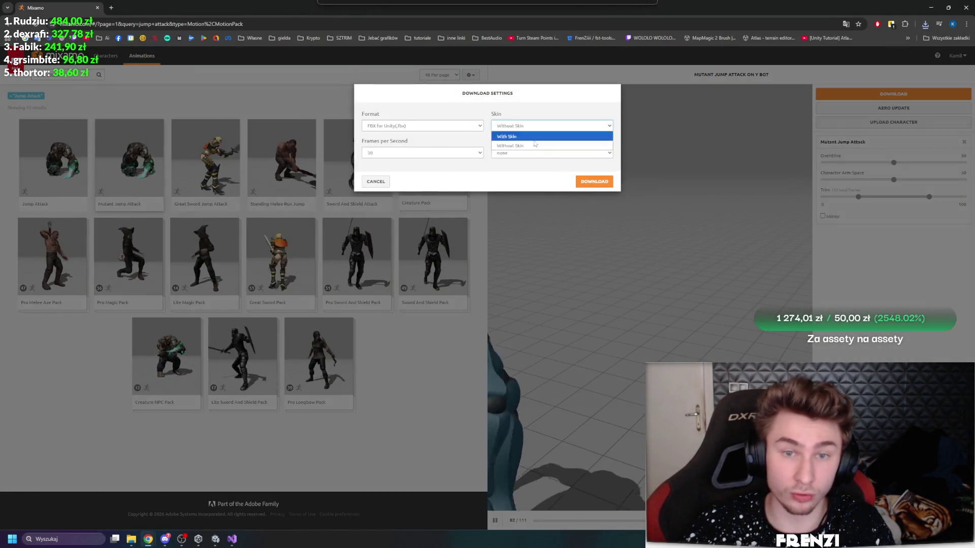
pyautogui.click(550, 143)
pyautogui.click(589, 181)
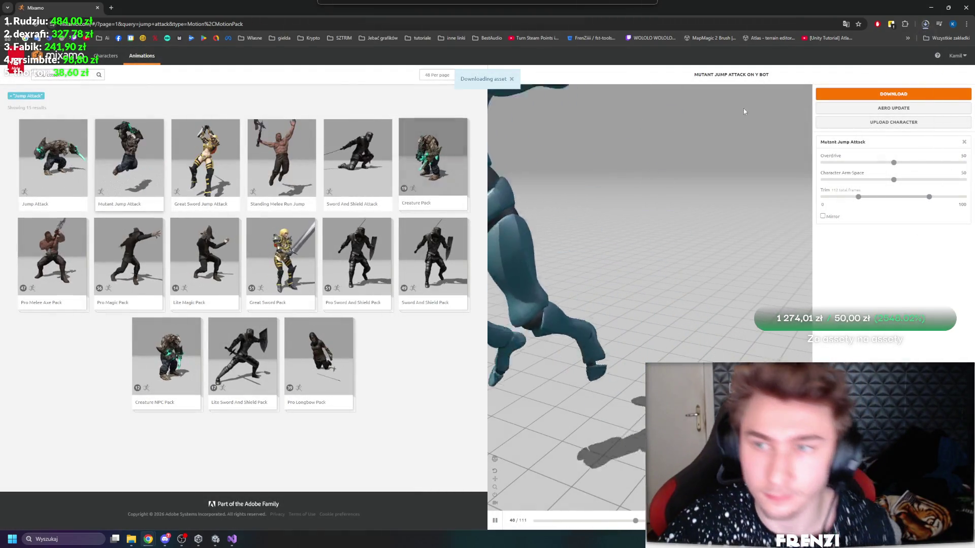
pyautogui.click(931, 8)
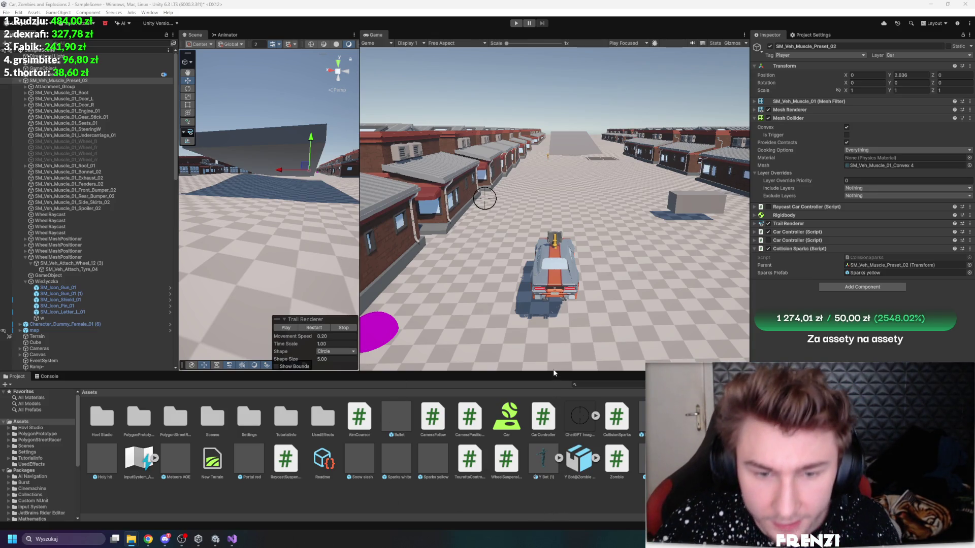
# Step: Enlarge the Project assets area and create an Anims folder in Assets
pyautogui.moveTo(553, 373); pyautogui.dragTo(553, 249)
pyautogui.rightClick(525, 459)
pyautogui.moveTo(566, 244)
pyautogui.click(664, 243)
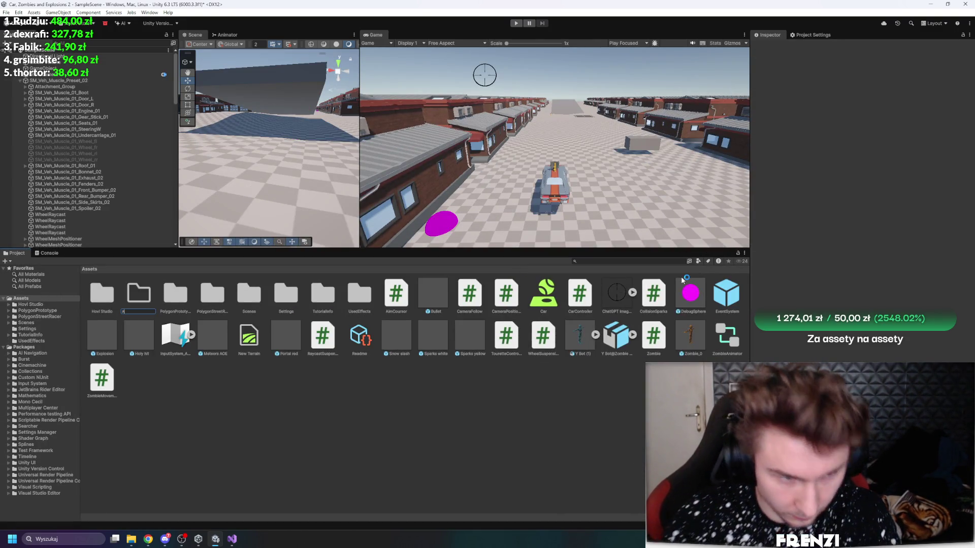
pyautogui.write('nims')
pyautogui.press('Return')
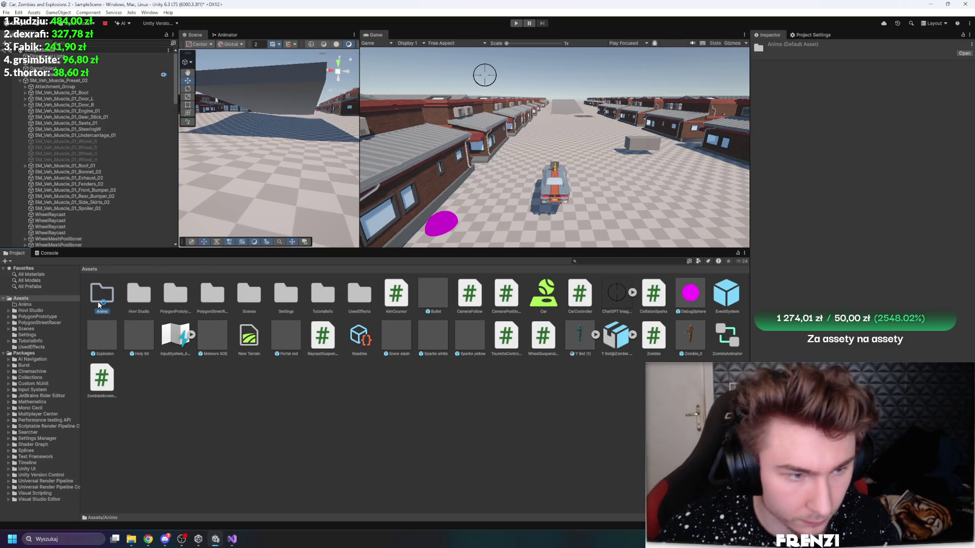
pyautogui.doubleClick(100, 301)
# Step: Move Y Bot (1), the zombie animation file and Zombie_0 into Anims, then open it
pyautogui.click(89, 269)
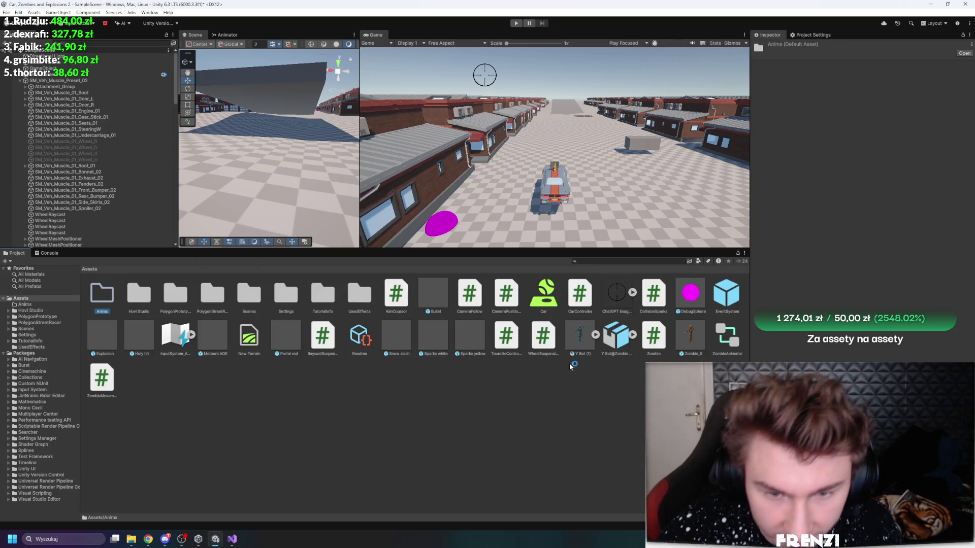
pyautogui.click(579, 346)
pyautogui.keyDown('ctrl'); pyautogui.click(692, 345); pyautogui.keyUp('ctrl')
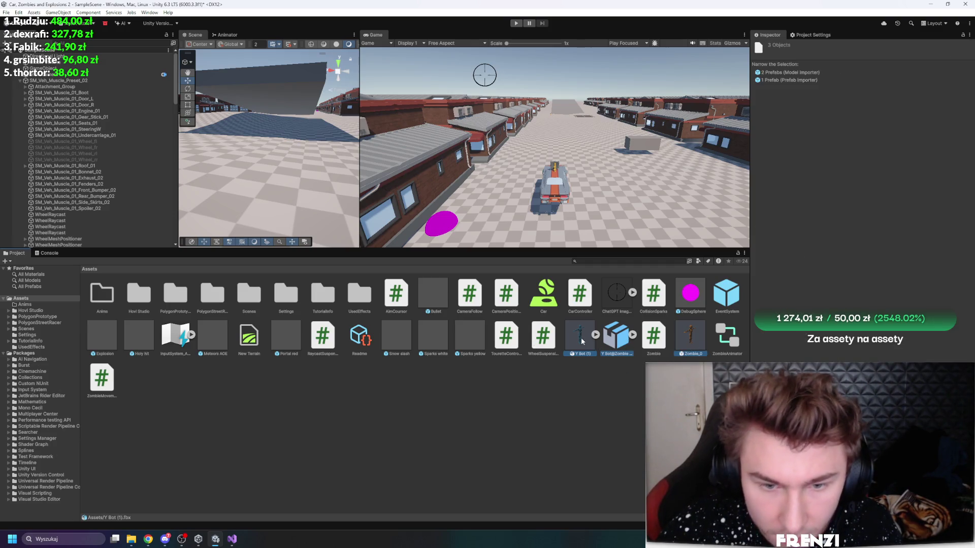
pyautogui.moveTo(692, 345); pyautogui.dragTo(108, 298)
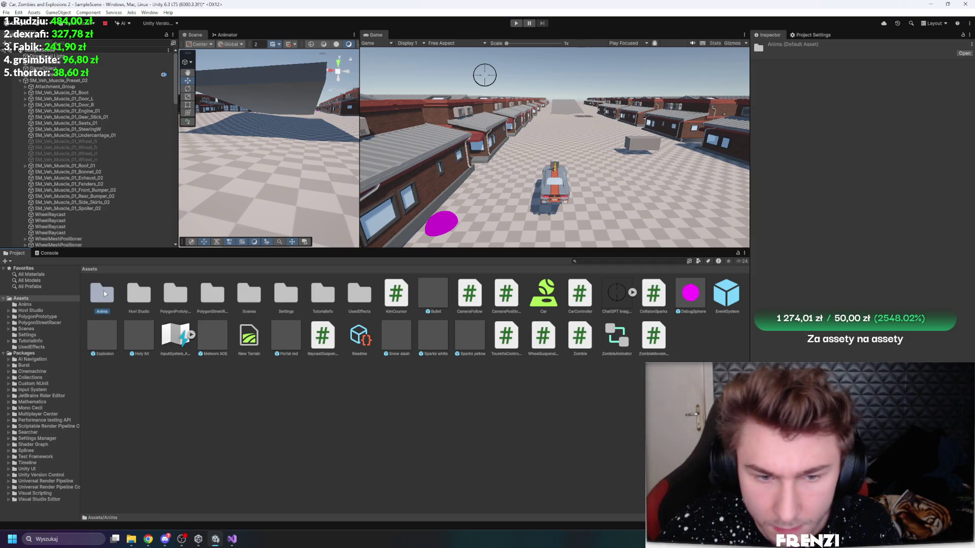
pyautogui.doubleClick(102, 293)
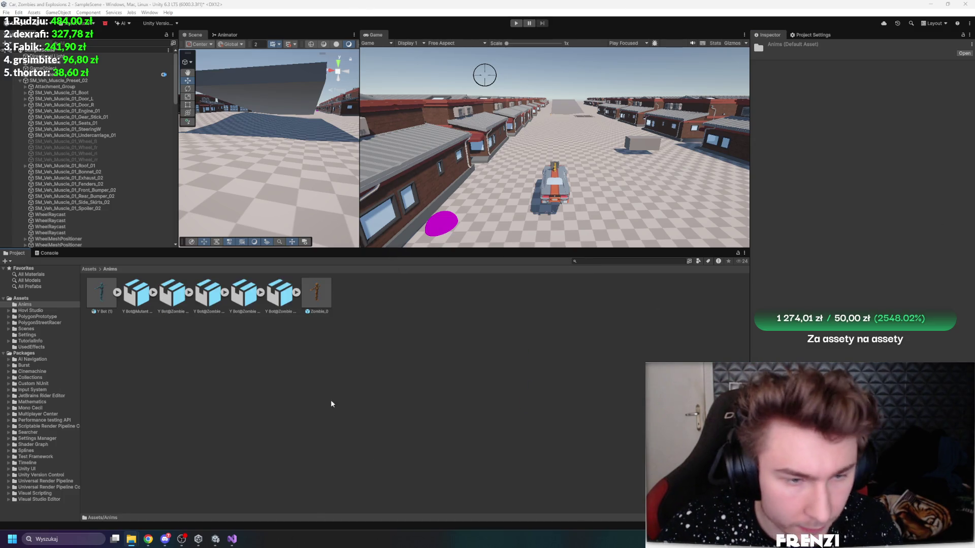
pyautogui.click(138, 297)
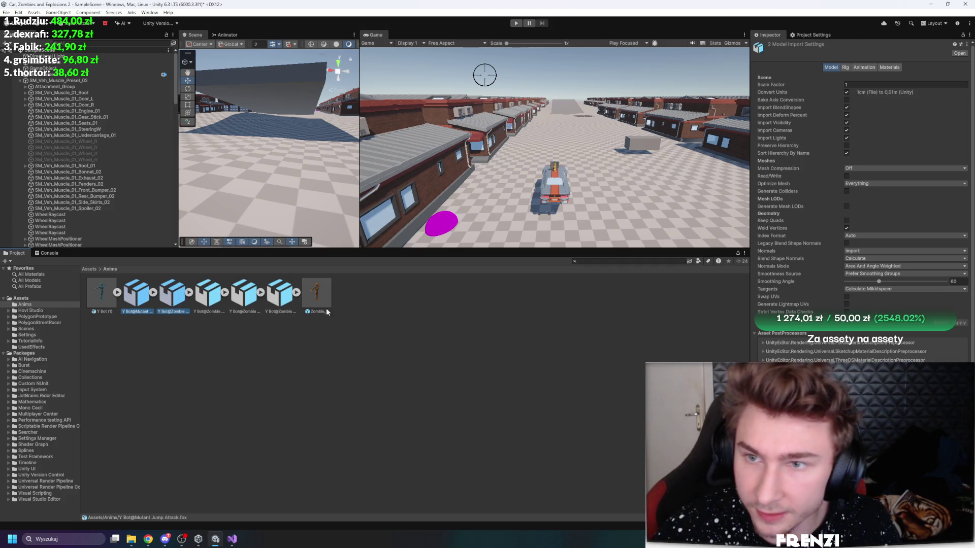
# Step: Inspect the animation and rig import settings of the zombie and Mutant Jump Attack files
pyautogui.click(863, 68)
pyautogui.click(280, 294)
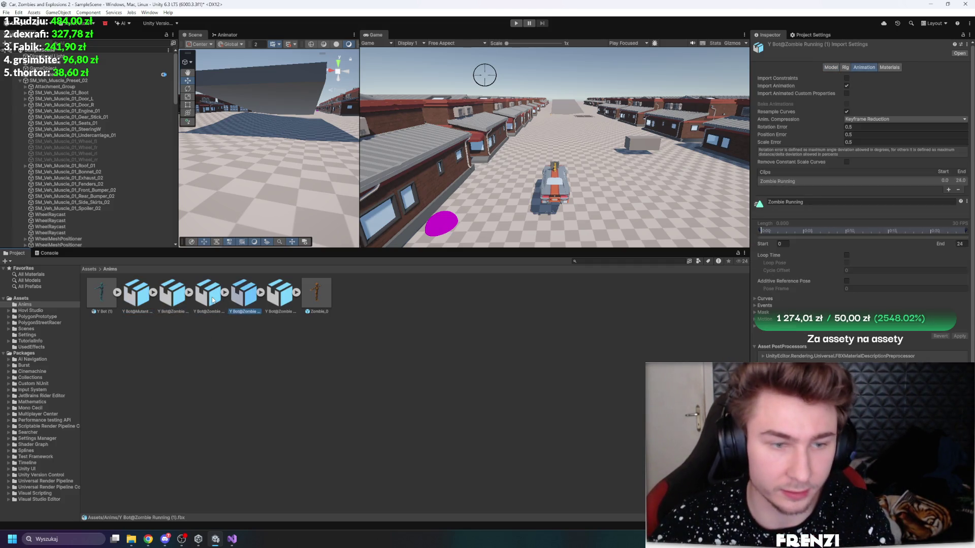
pyautogui.press('Left')
pyautogui.press('Left')
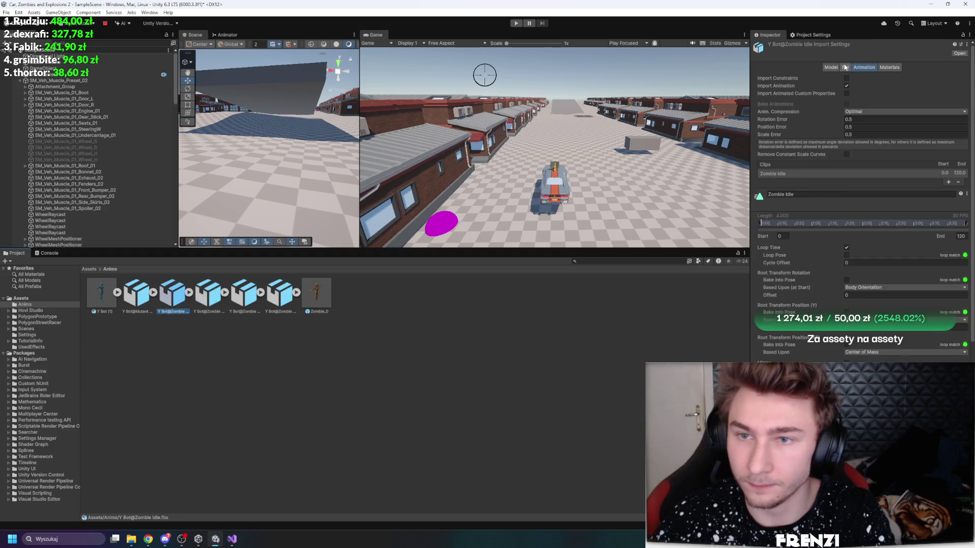
pyautogui.click(845, 68)
pyautogui.press('Right')
pyautogui.press('Right')
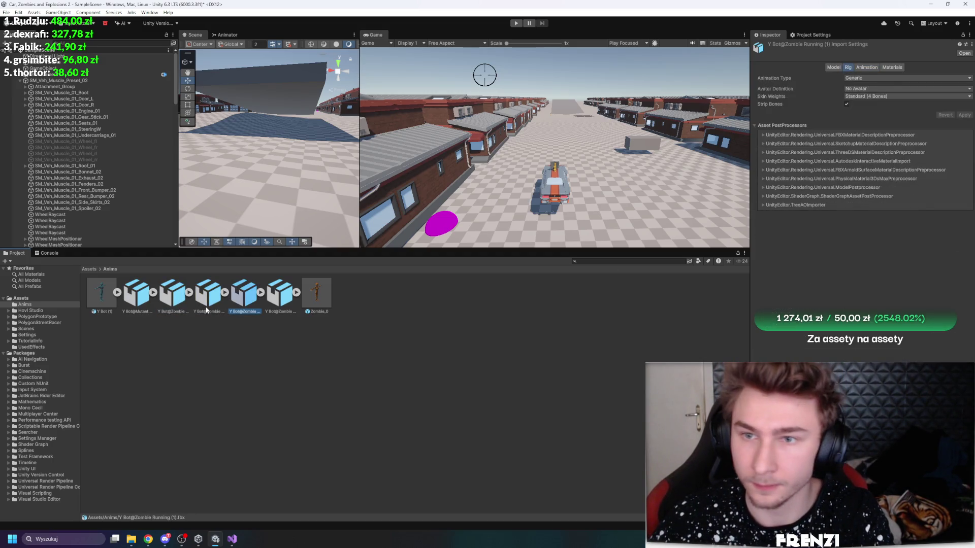
pyautogui.click(179, 292)
pyautogui.press('Left')
# Step: Give the four animation FBXs a Humanoid rig copied from Y Bot (1)Avatar and apply
pyautogui.click(150, 350)
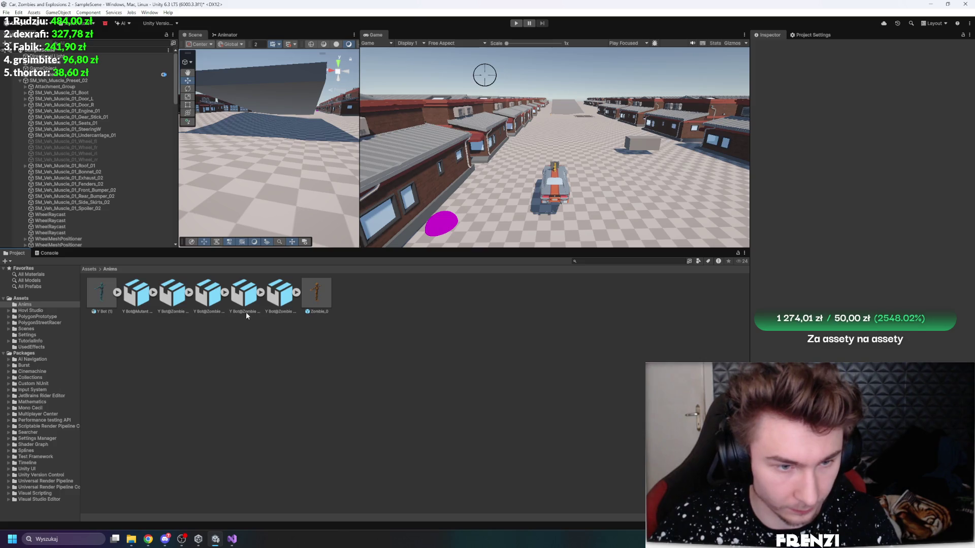
pyautogui.keyDown('shift'); pyautogui.click(280, 305); pyautogui.keyUp('shift')
pyautogui.keyDown('ctrl'); pyautogui.click(172, 305); pyautogui.keyUp('ctrl')
pyautogui.click(863, 78)
pyautogui.click(883, 111)
pyautogui.click(883, 89)
pyautogui.click(909, 111)
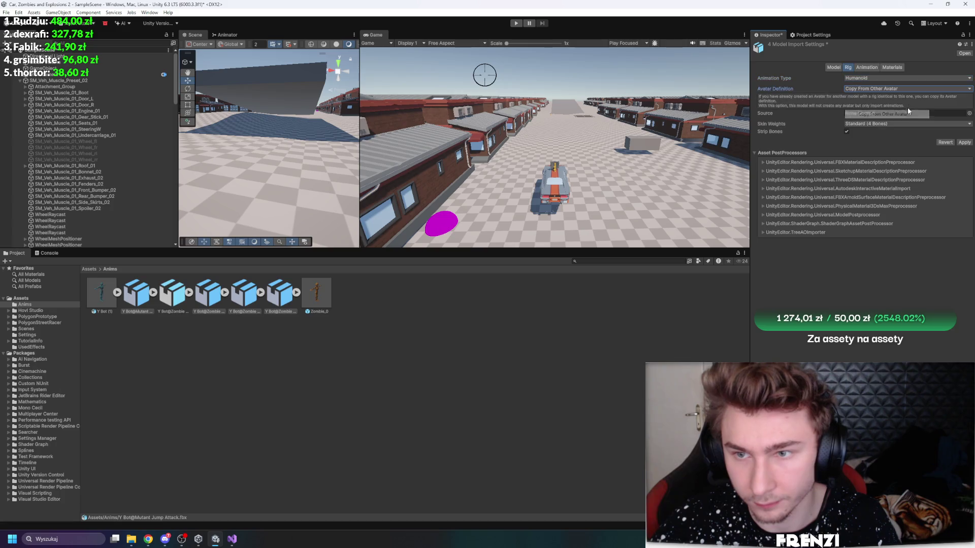
pyautogui.click(970, 113)
pyautogui.doubleClick(809, 183)
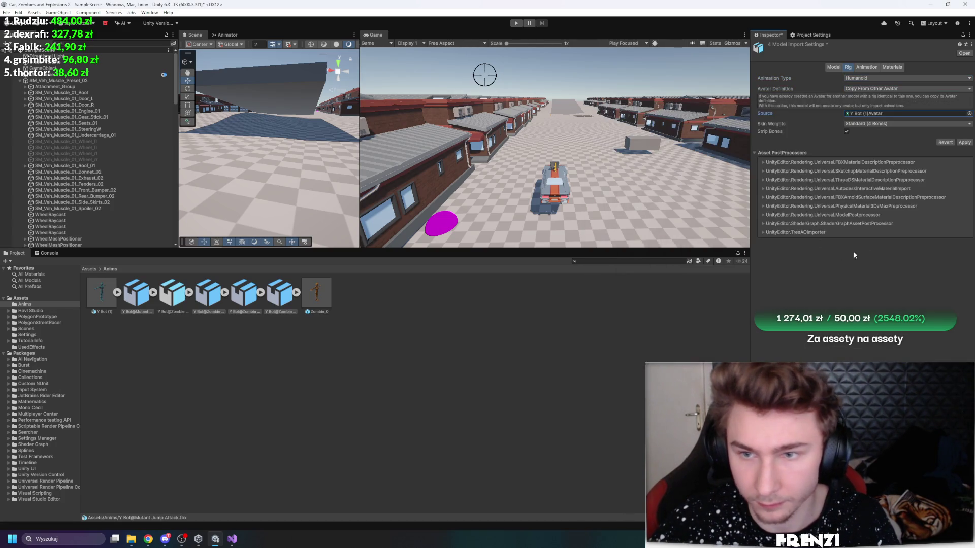
pyautogui.click(964, 142)
# Step: Preview the Zombie Idle and Mutant Jump Attack clips in the enlarged animation preview
pyautogui.click(867, 68)
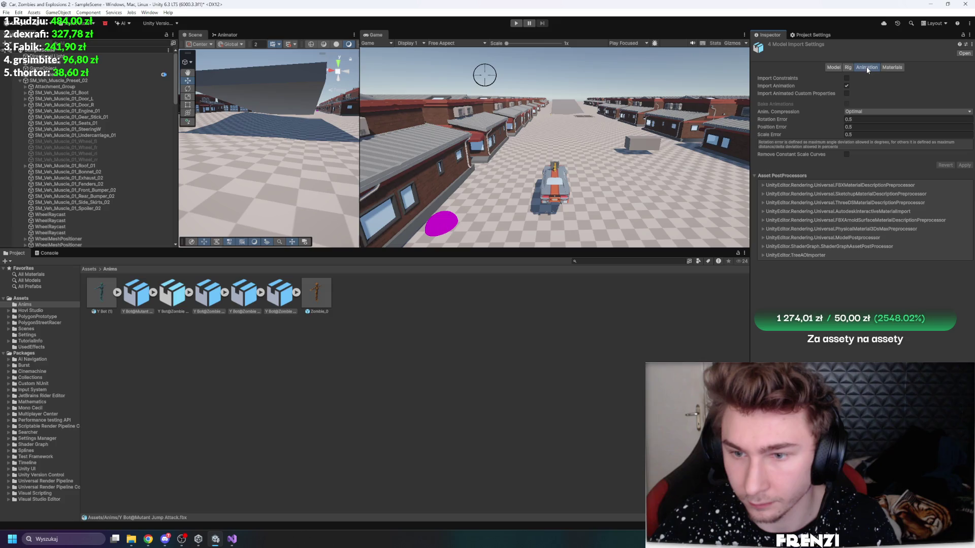
pyautogui.click(177, 307)
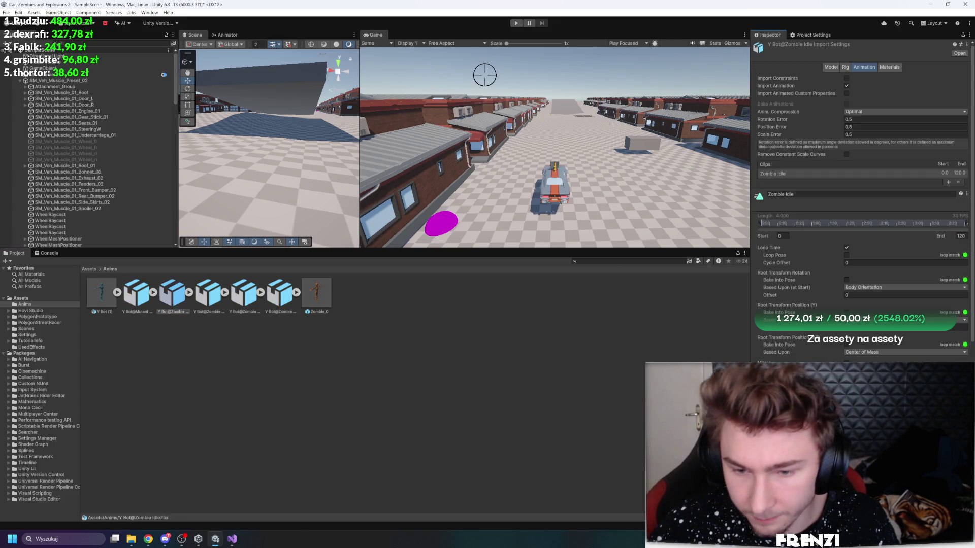
pyautogui.click(136, 299)
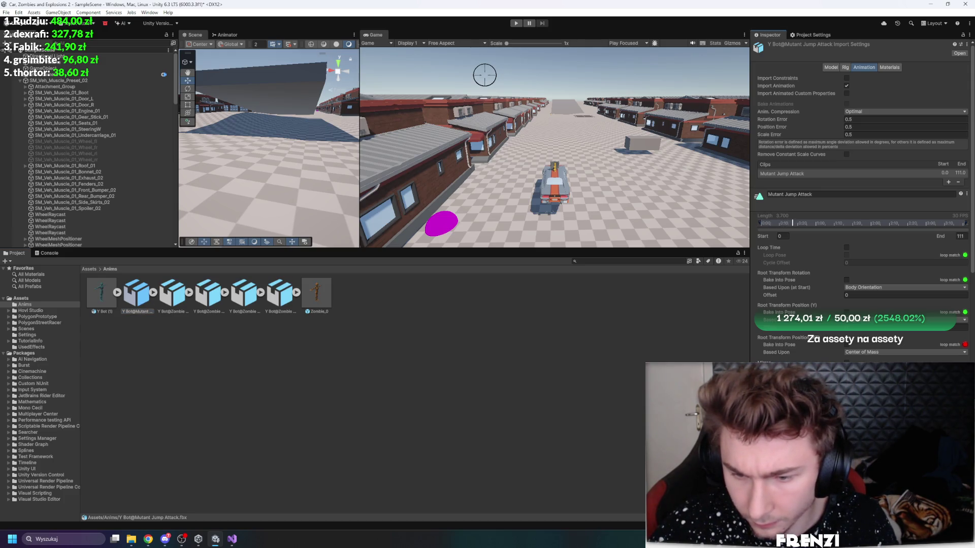
pyautogui.moveTo(779, 518); pyautogui.dragTo(779, 207)
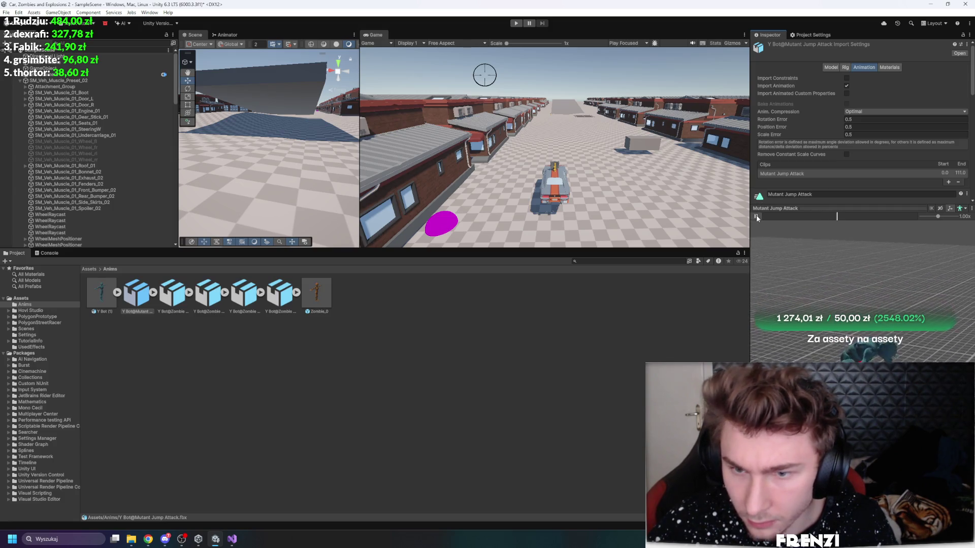
pyautogui.click(228, 345)
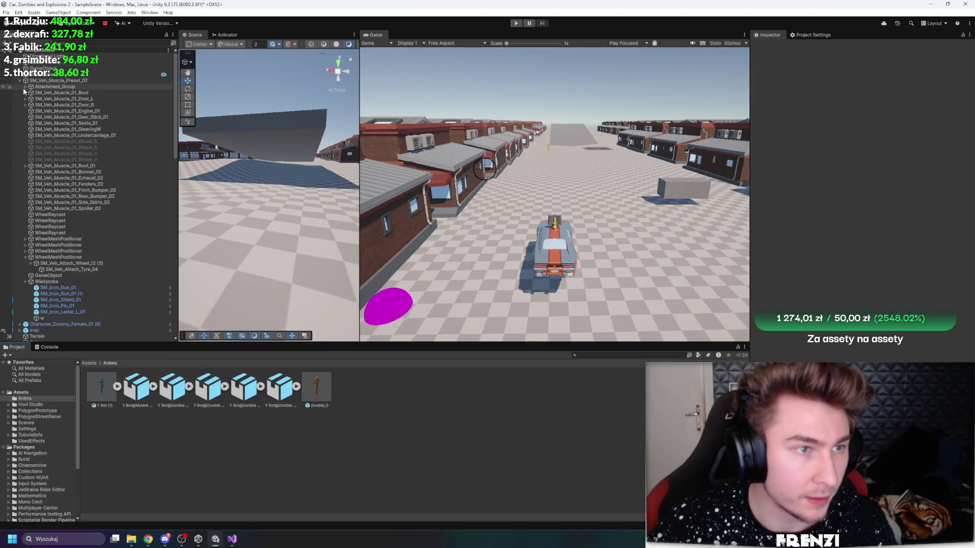
# Step: Collapse the car and Zombie_0 (72) hierarchies and enlarge the scene, game and Inspector panels
pyautogui.click(17, 81)
pyautogui.click(19, 81)
pyautogui.click(19, 154)
pyautogui.moveTo(275, 345); pyautogui.dragTo(246, 451)
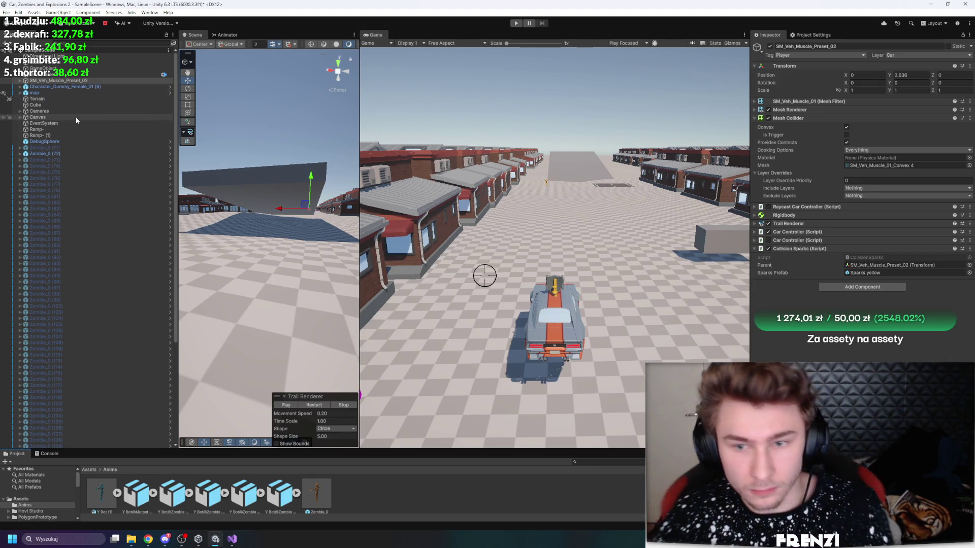
pyautogui.moveTo(751, 328); pyautogui.dragTo(714, 329)
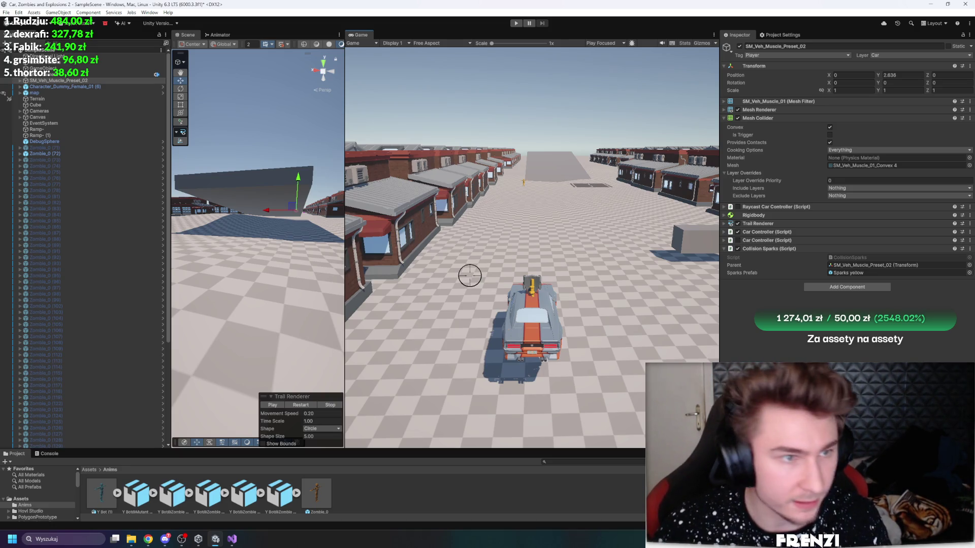
# Step: Select Zombie_0 (72) and open its ZombieMovement script in Visual Studio
pyautogui.click(68, 154)
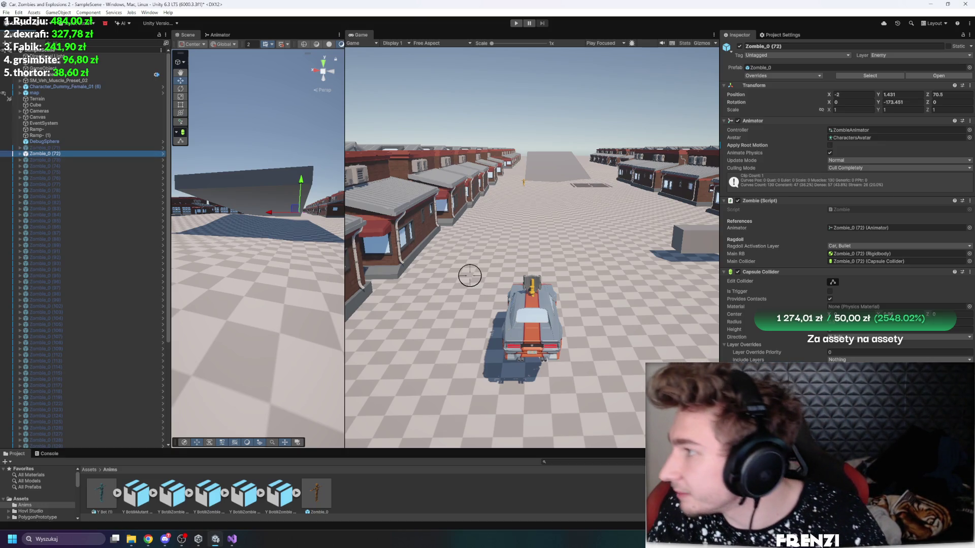
pyautogui.hotkey('alt', 'Tab')
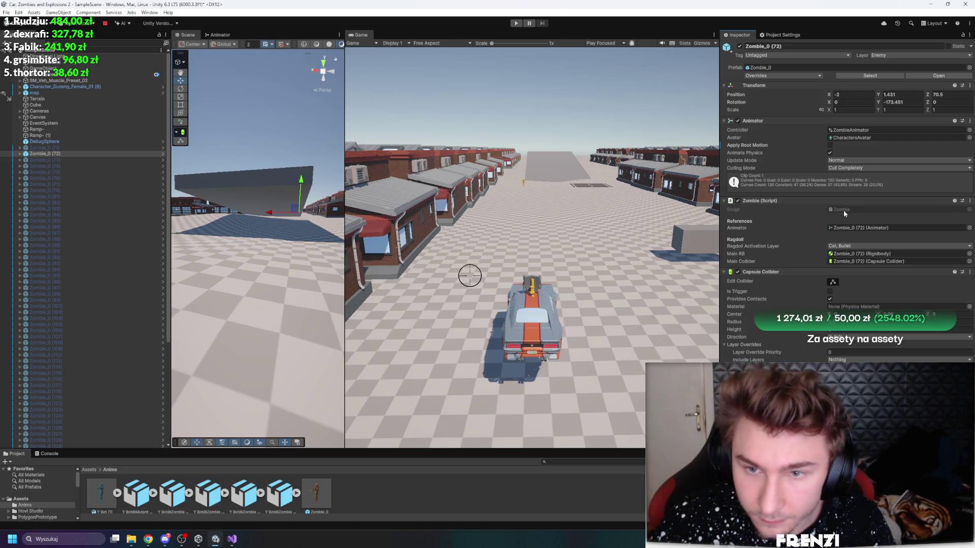
pyautogui.hotkey('alt', 'Tab')
pyautogui.click(554, 298)
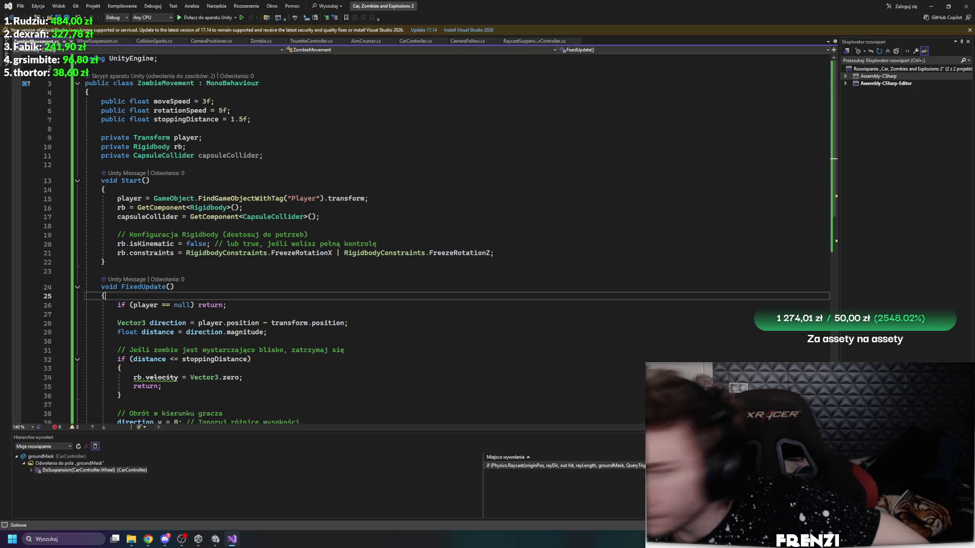
# Step: Replace the ZombieMovement script contents with the new jump-capable movement code
pyautogui.click(439, 190)
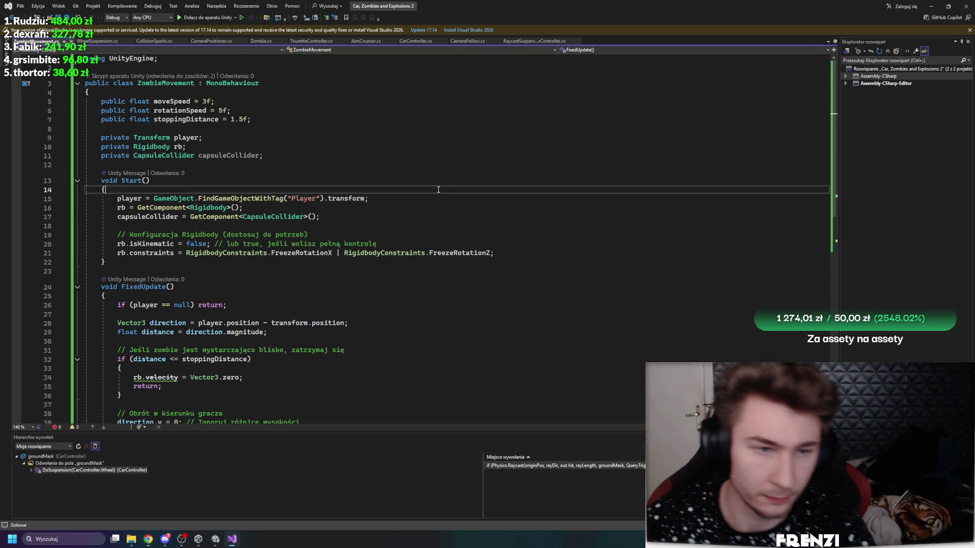
pyautogui.hotkey('ctrl', 'a')
pyautogui.hotkey('ctrl', 'v')
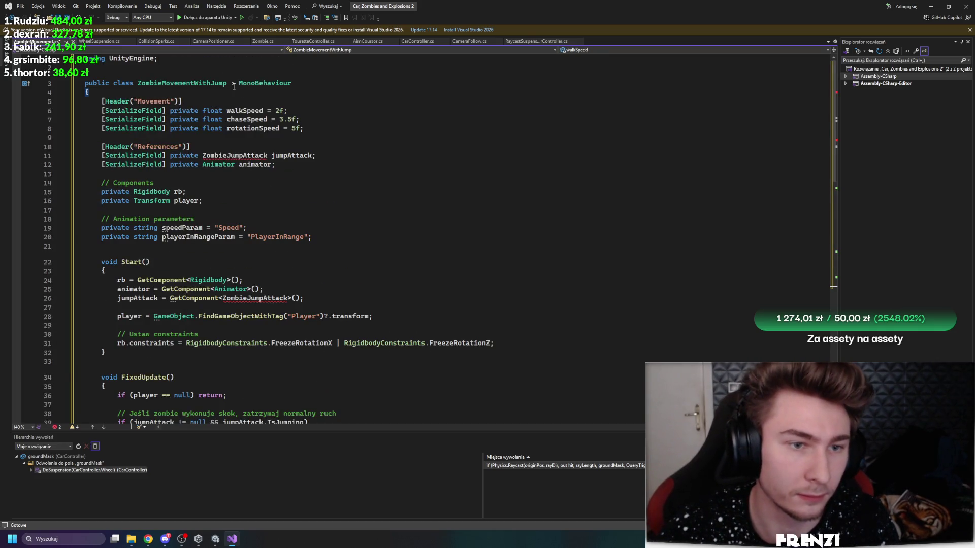
# Step: Rename class ZombieMovementWithJump to ZombieMovement, save, and return to Unity
pyautogui.doubleClick(194, 84)
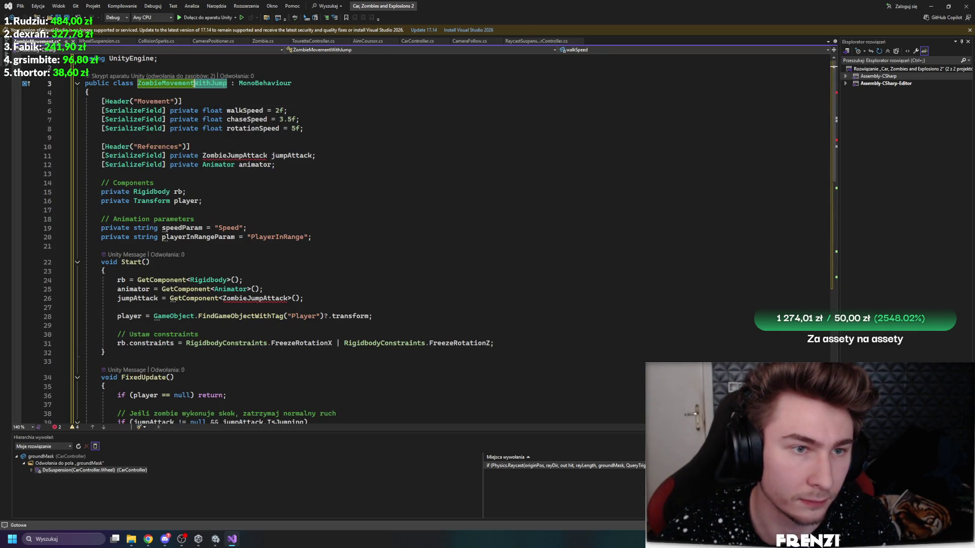
pyautogui.click(194, 84)
pyautogui.hotkey('ctrl', 'Delete')
pyautogui.hotkey('ctrl', 's')
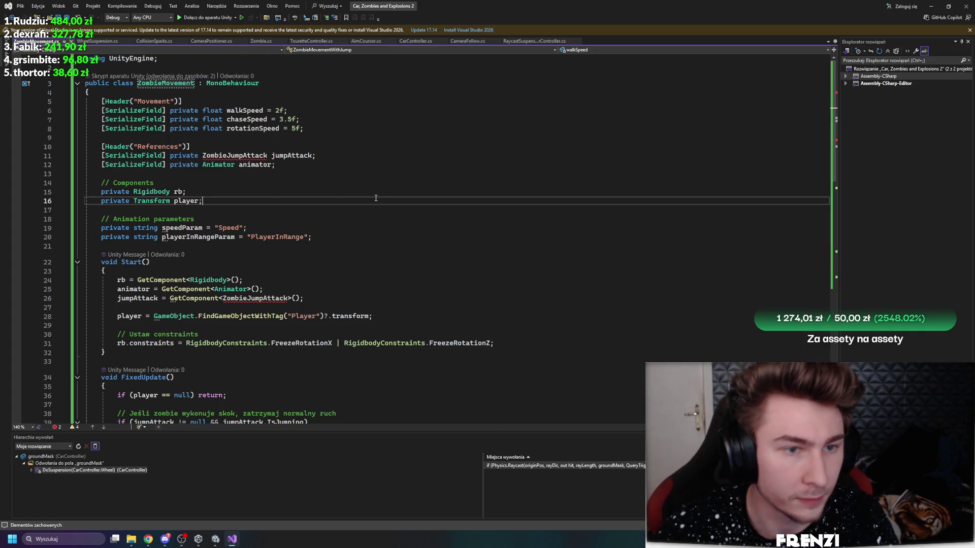
pyautogui.click(215, 539)
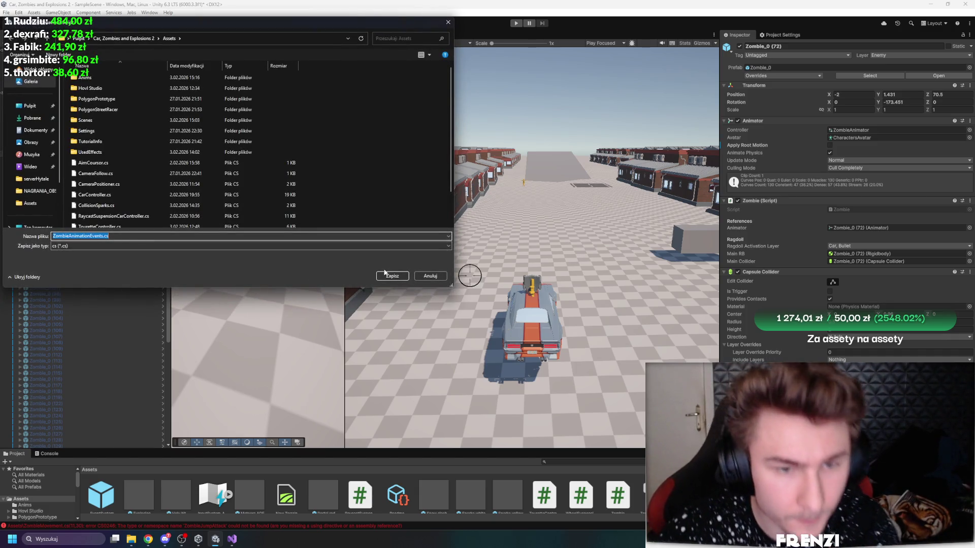
# Step: Save the new ZombieAnimationEvents.cs script into Assets and open it in Visual Studio
pyautogui.click(392, 278)
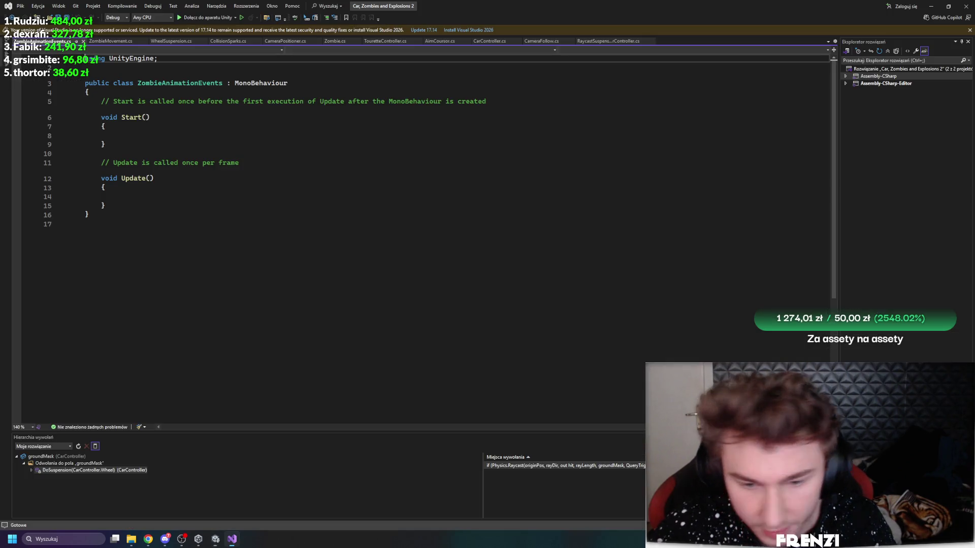
pyautogui.click(233, 540)
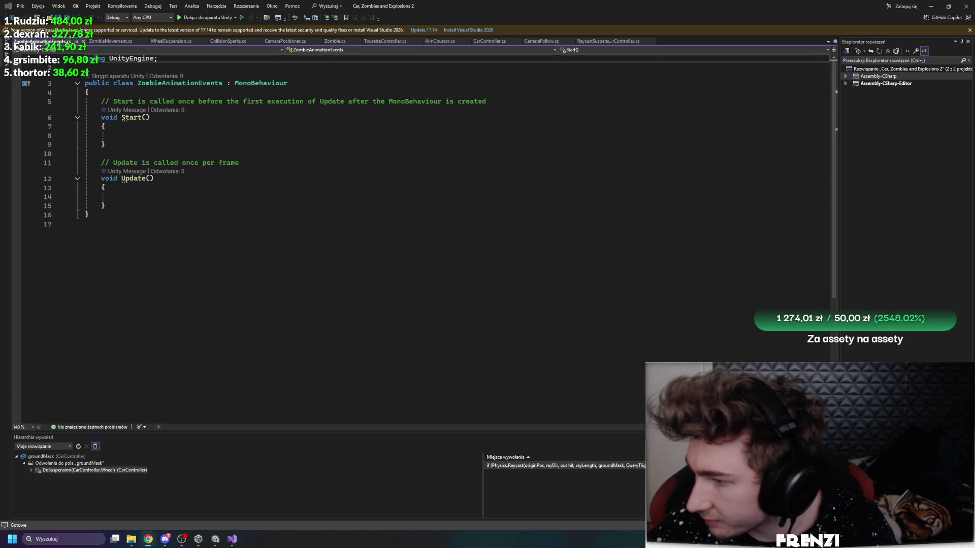
# Step: Paste the animation events code into ZombieAnimationEvents.cs and save it
pyautogui.hotkey('ctrl', 'a')
pyautogui.hotkey('ctrl', 'v')
pyautogui.hotkey('ctrl', 's')
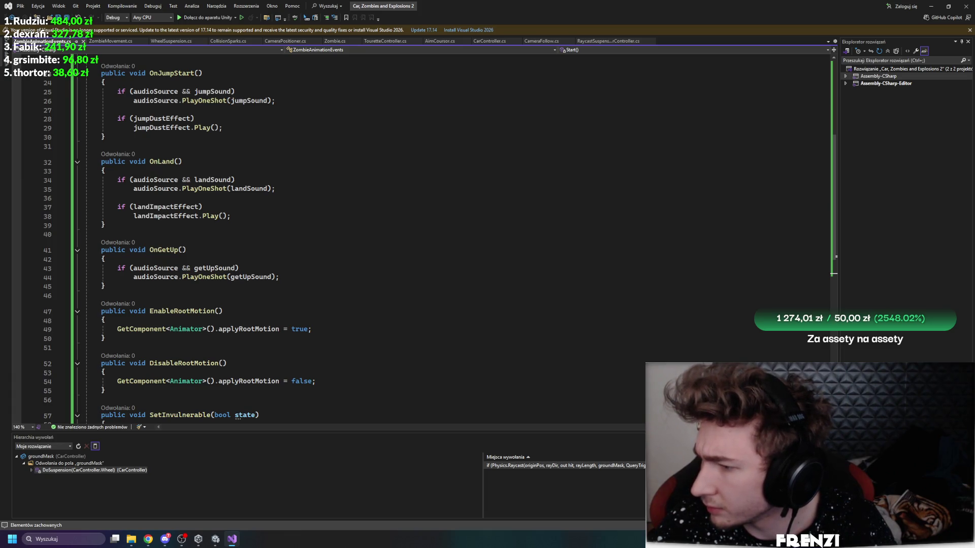
# Step: From Unity, open the missing ZombieJumpAttack type error in ZombieMovement.cs
pyautogui.hotkey('alt', 'Tab')
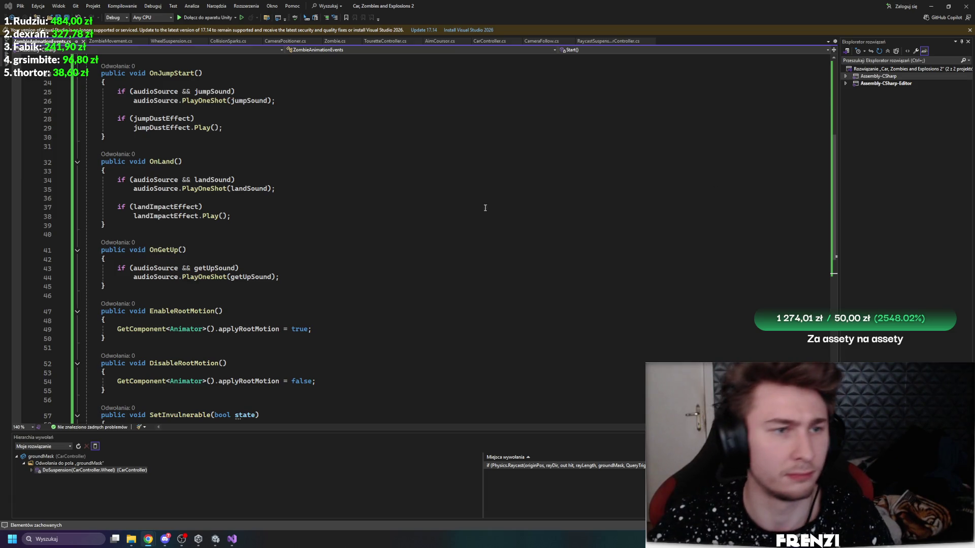
pyautogui.hotkey('alt', 'Tab')
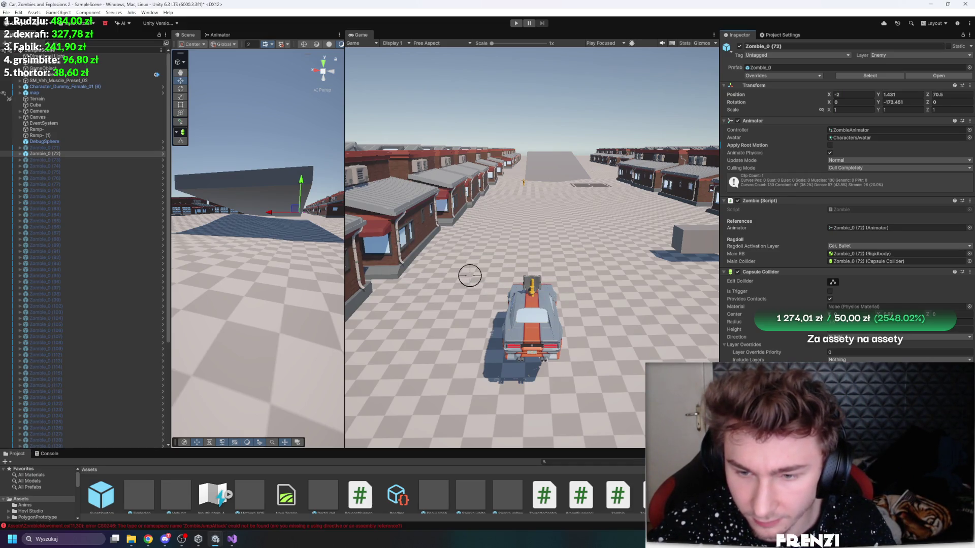
pyautogui.click(97, 178)
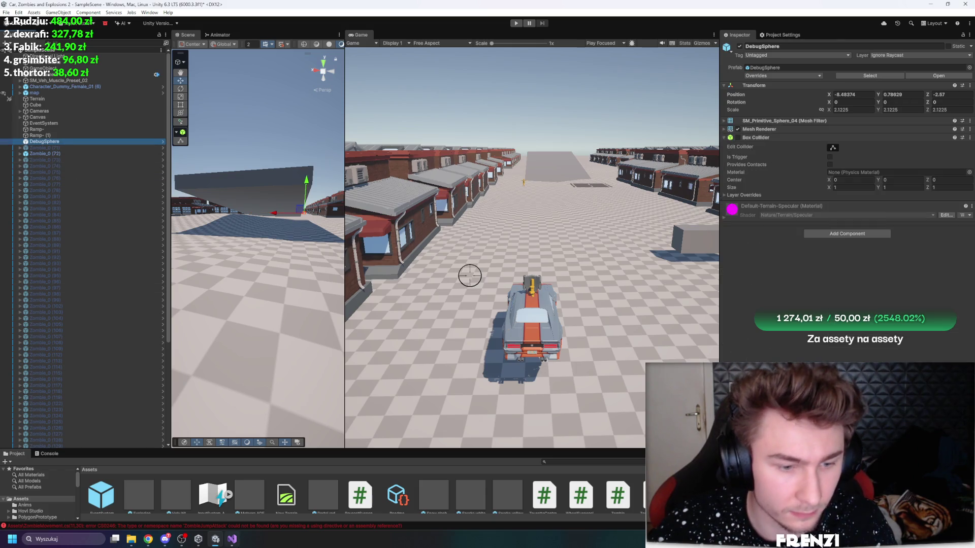
pyautogui.hotkey('alt', 'Tab')
pyautogui.click(215, 539)
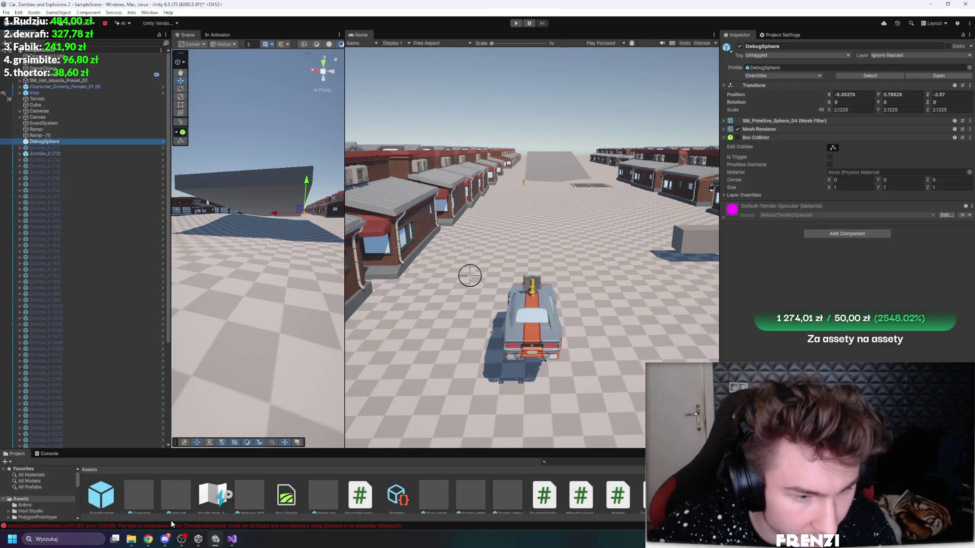
pyautogui.doubleClick(162, 521)
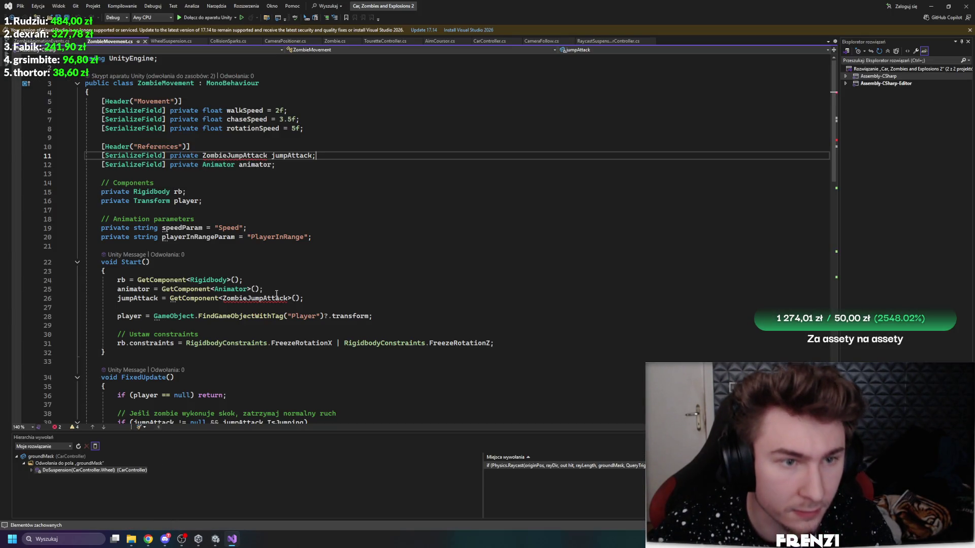
# Step: Rename the ZombieJumpAttack type references to ZombieMovement and save
pyautogui.click(268, 155)
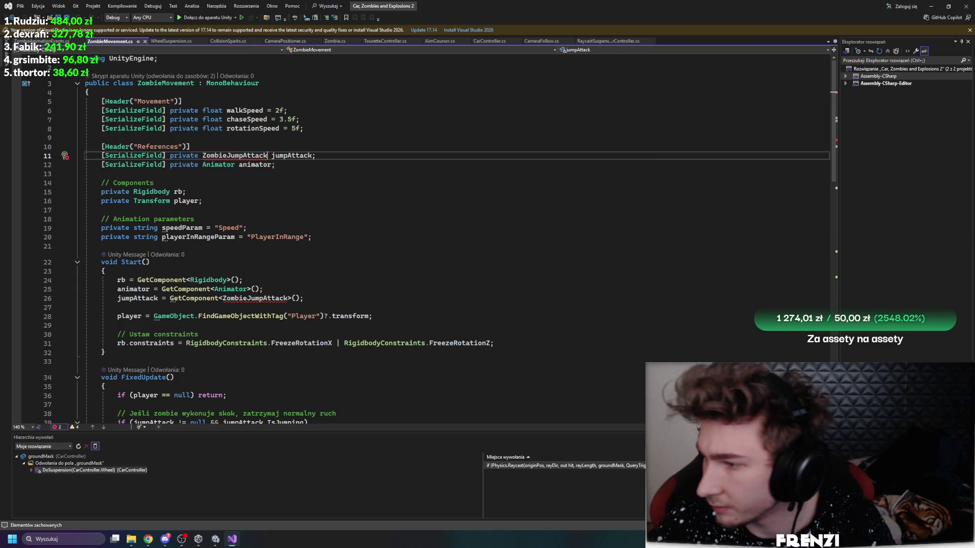
pyautogui.hotkey('alt', 'Tab')
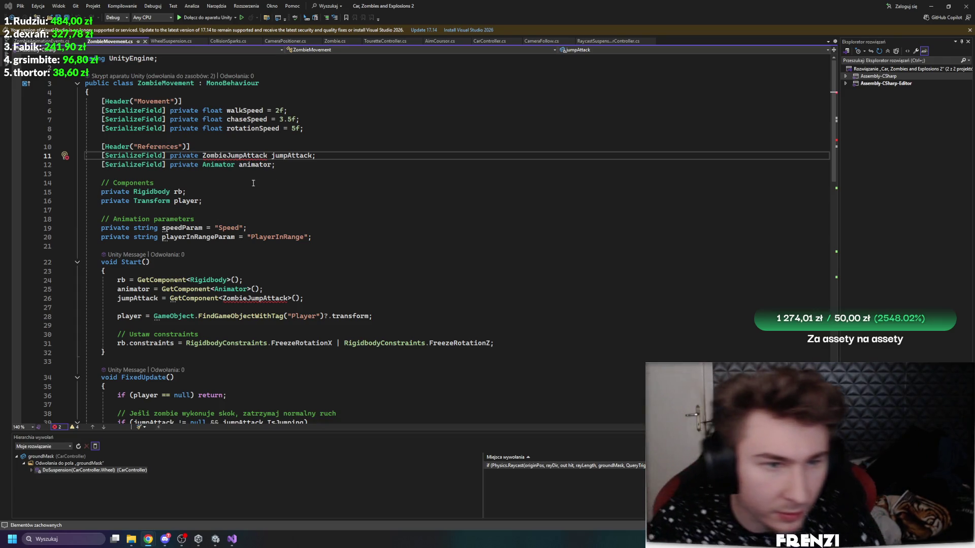
pyautogui.hotkey('alt', 'Tab')
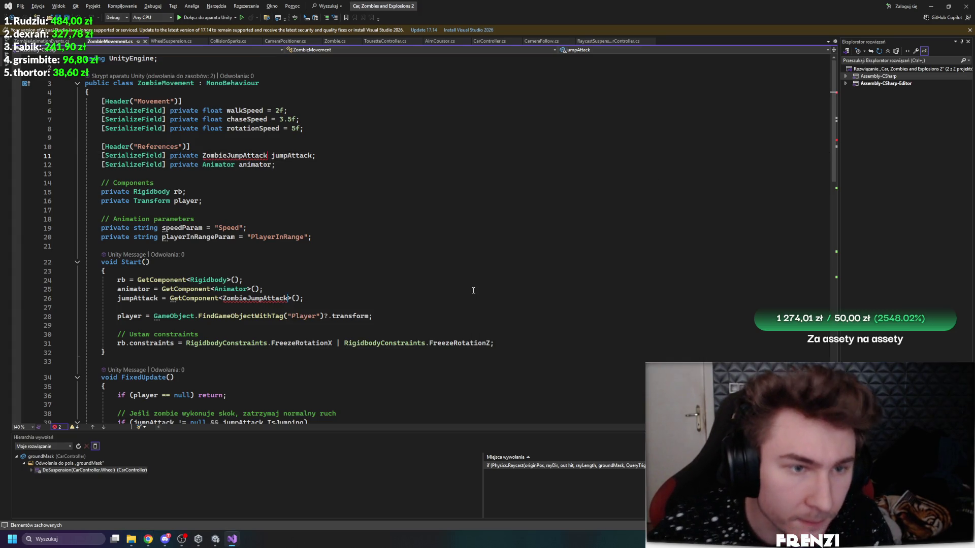
pyautogui.press('BackSpace')
pyautogui.press('BackSpace')
pyautogui.press('BackSpace')
pyautogui.press('BackSpace')
pyautogui.write('Movement')
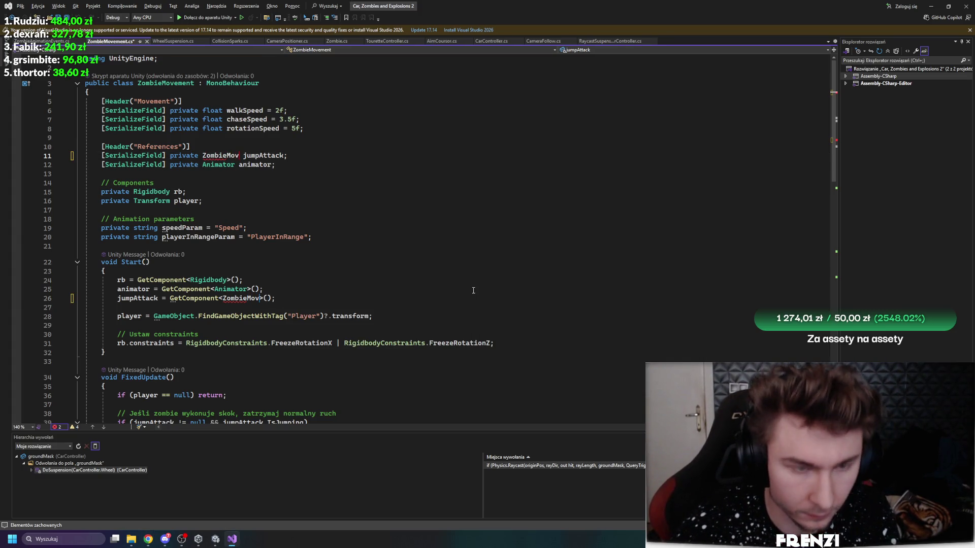
pyautogui.click(481, 211)
pyautogui.hotkey('ctrl', 's')
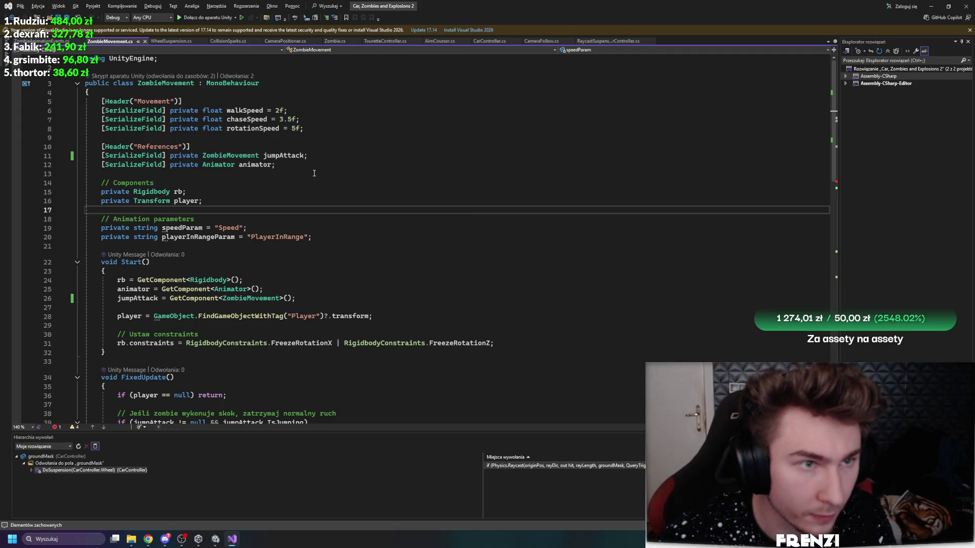
# Step: Check the jumpAttack.IsJumping line, then undo and start renaming the type to ZombieJ
pyautogui.scroll(-9, 387, 250)
pyautogui.scroll(2, 387, 251)
pyautogui.click(277, 233)
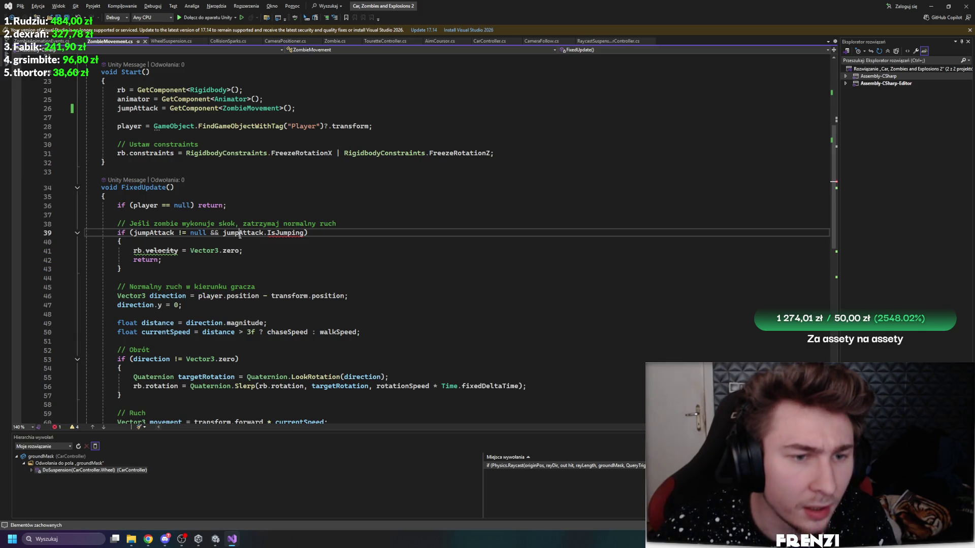
pyautogui.hotkey('ctrl', 'Tab')
pyautogui.scroll(7, 308, 289)
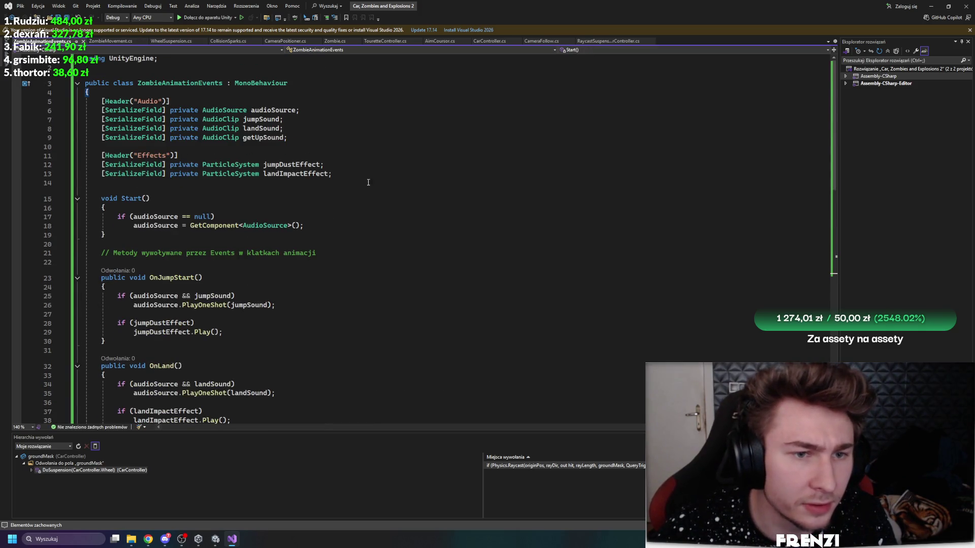
pyautogui.click(121, 43)
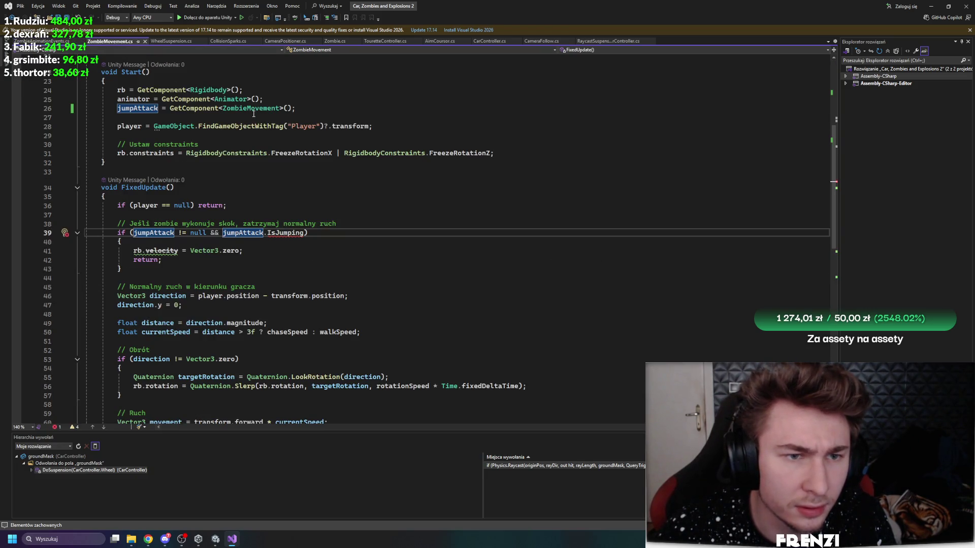
pyautogui.hotkey('ctrl', 'z')
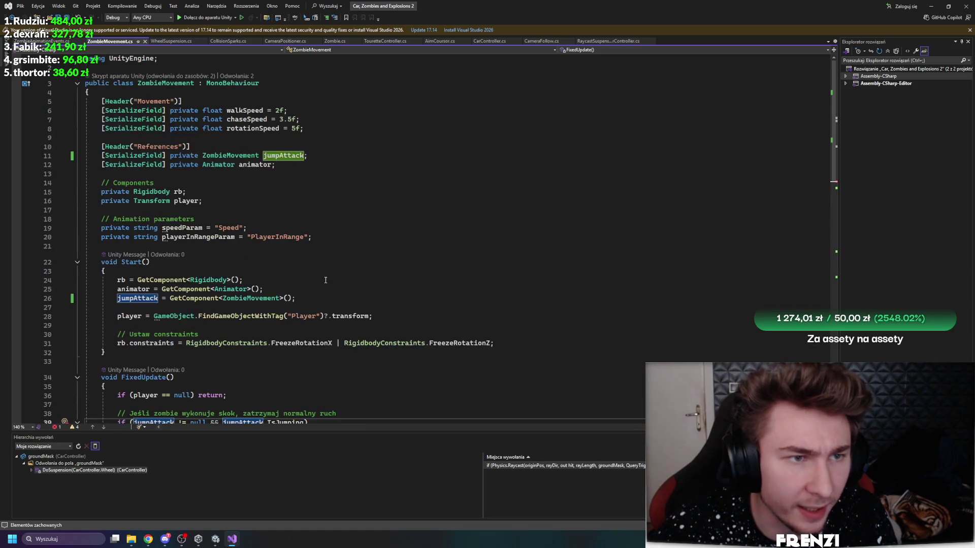
pyautogui.write('J')
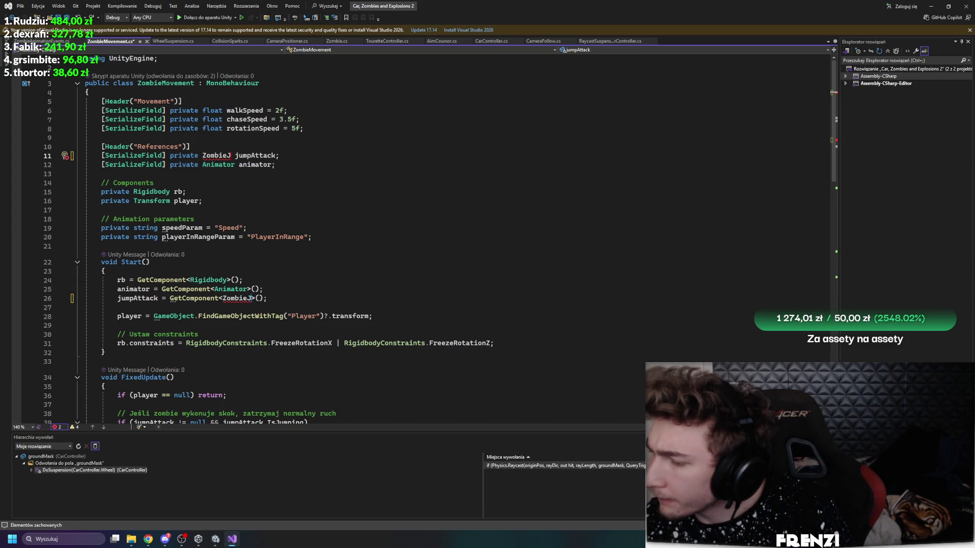
pyautogui.hotkey('alt', 'Tab')
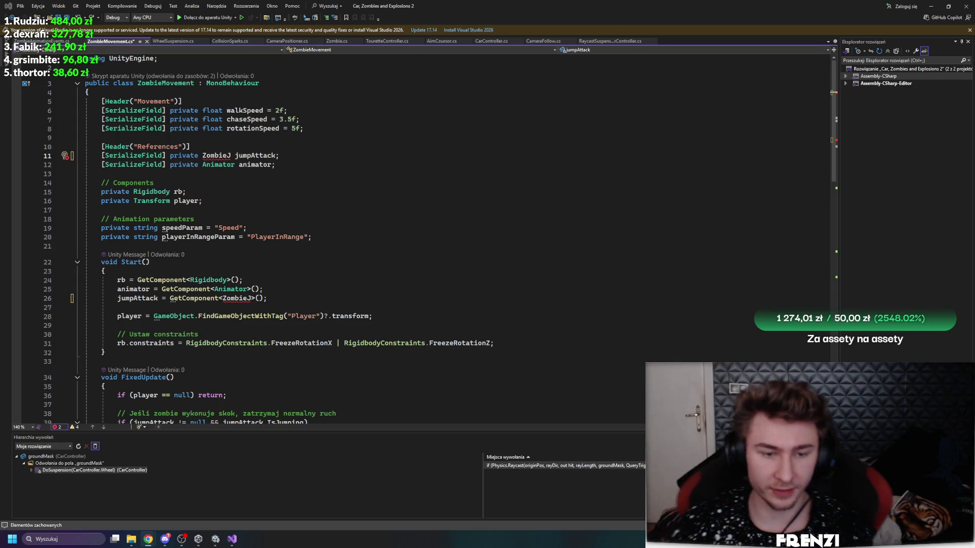
pyautogui.click(216, 539)
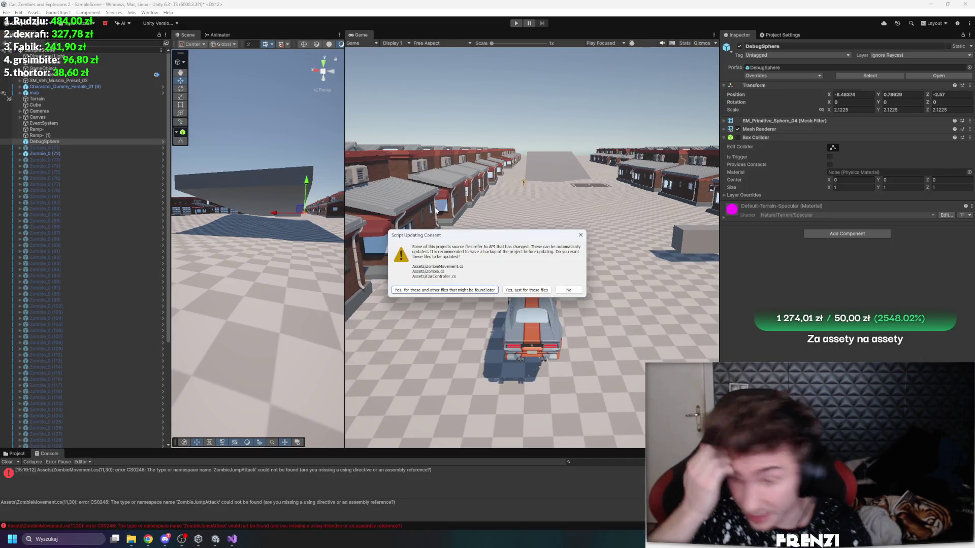
# Step: Dismiss the Script Updating Consent prompt and open the Zombie_0 prefab from Assets/Anims
pyautogui.press('Return')
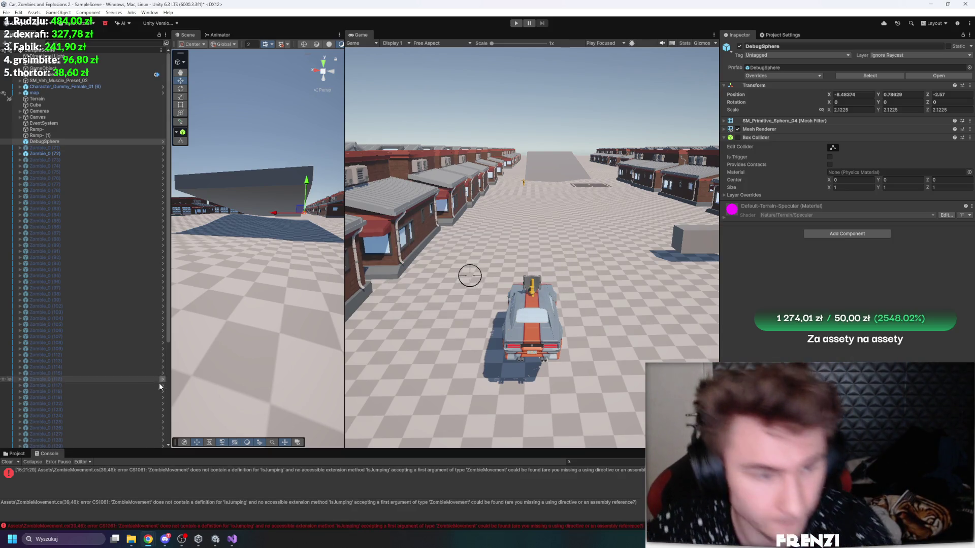
pyautogui.click(15, 453)
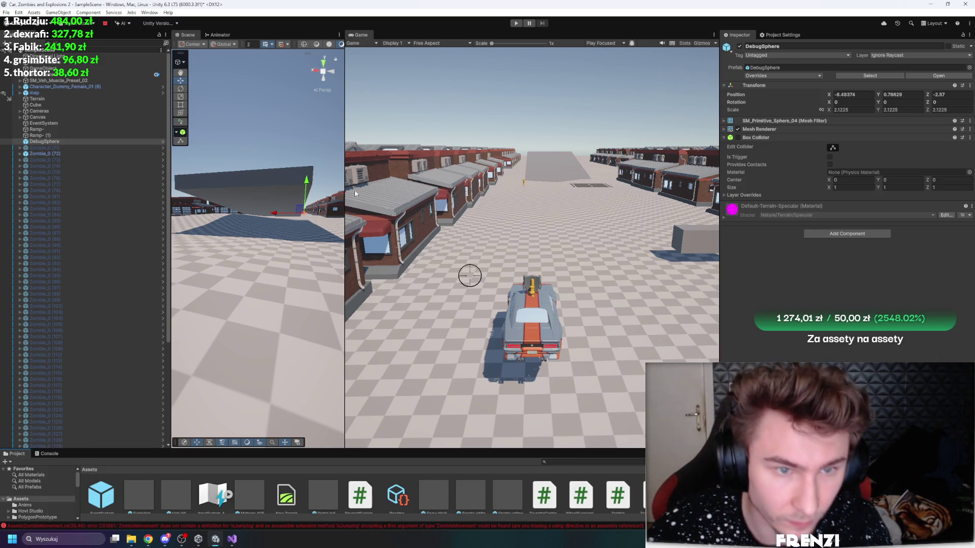
pyautogui.moveTo(345, 193); pyautogui.dragTo(565, 202)
pyautogui.moveTo(477, 203)
pyautogui.mouseDown()
pyautogui.moveTo(457, 228)
pyautogui.moveTo(506, 164)
pyautogui.moveTo(168, 152)
pyautogui.mouseUp()
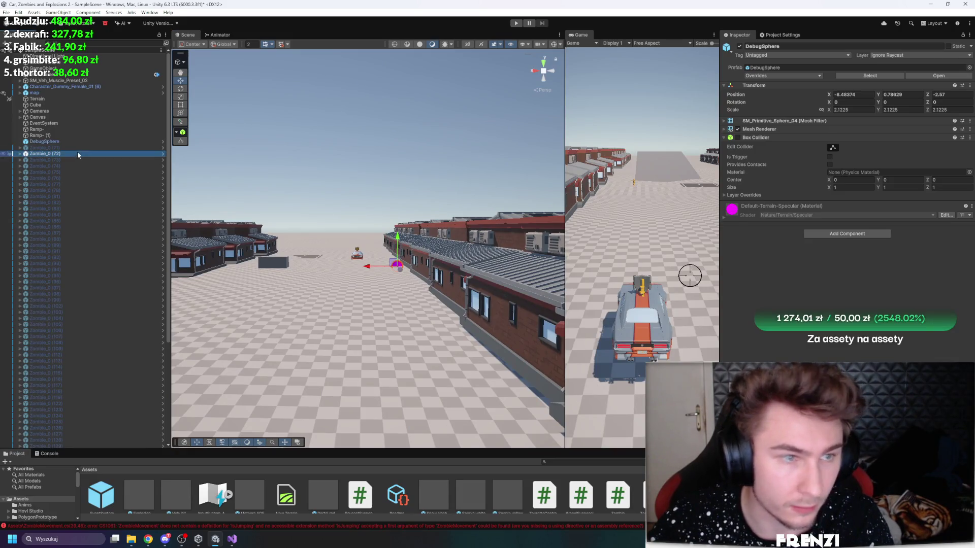
pyautogui.click(864, 79)
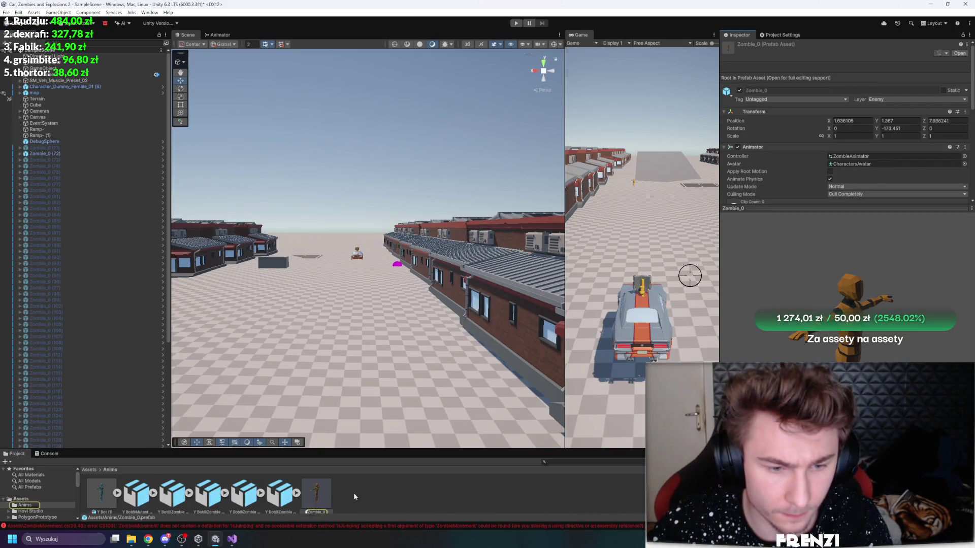
pyautogui.doubleClick(321, 493)
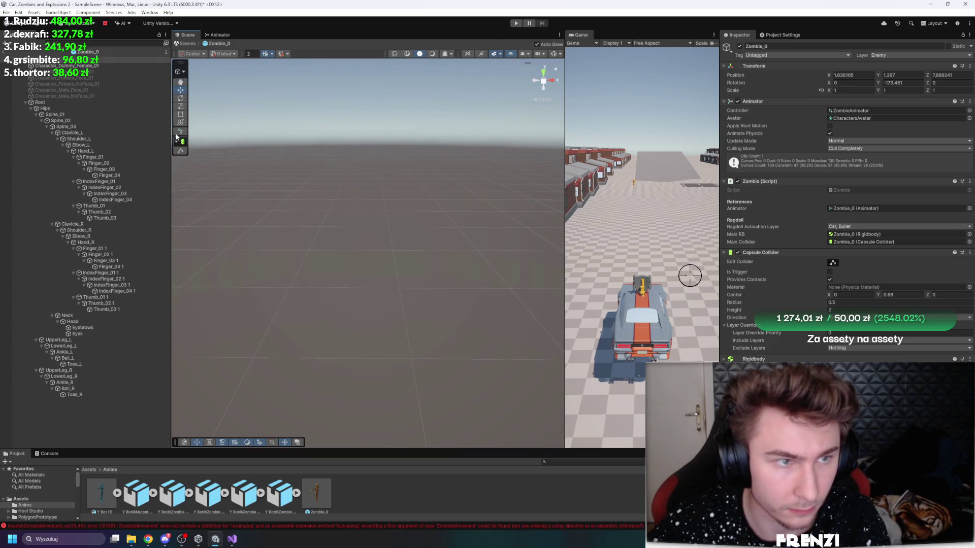
# Step: Frame the zombie and browse PolygonPrototype's Prefabs down into the Character_FPS_Hands/FiveFinger folder
pyautogui.click(25, 102)
pyautogui.press('f')
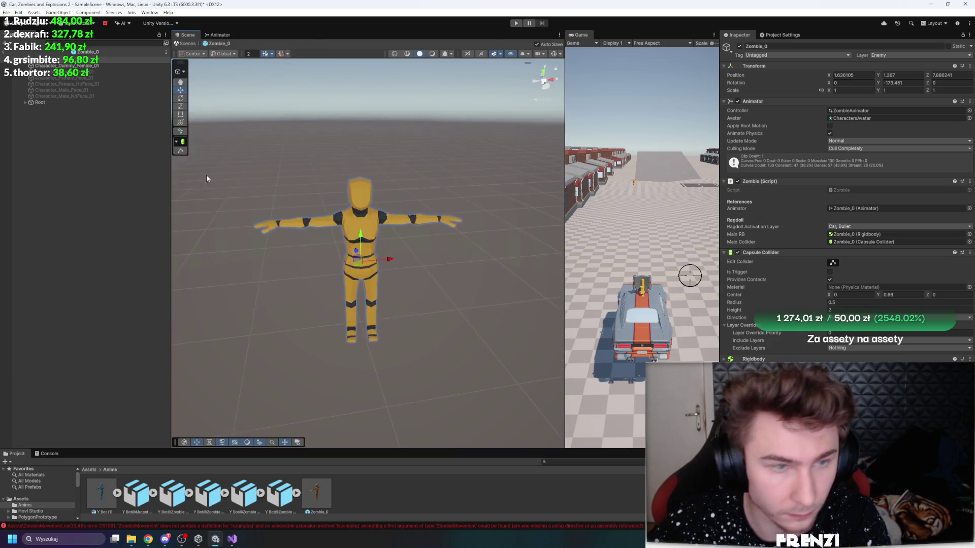
pyautogui.click(206, 178)
pyautogui.moveTo(86, 449); pyautogui.dragTo(86, 308)
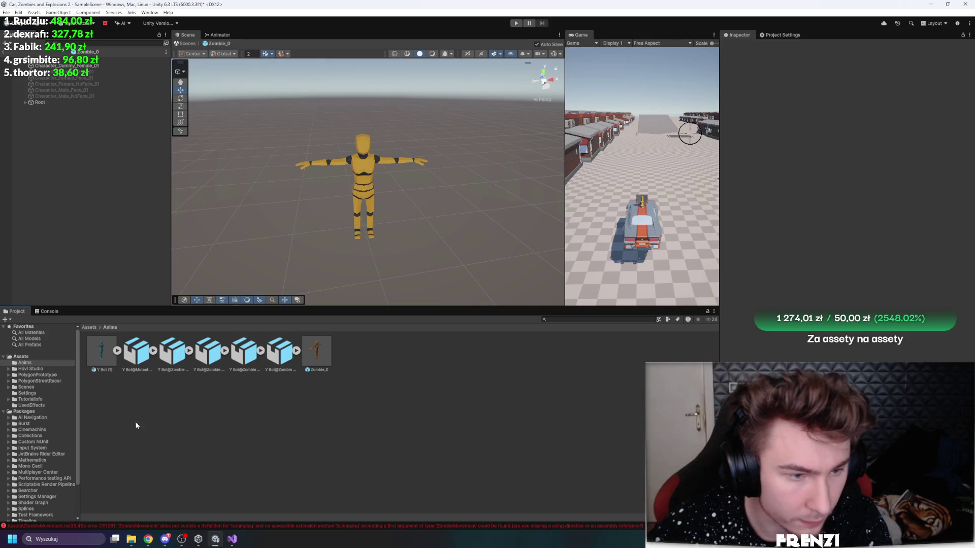
pyautogui.click(87, 327)
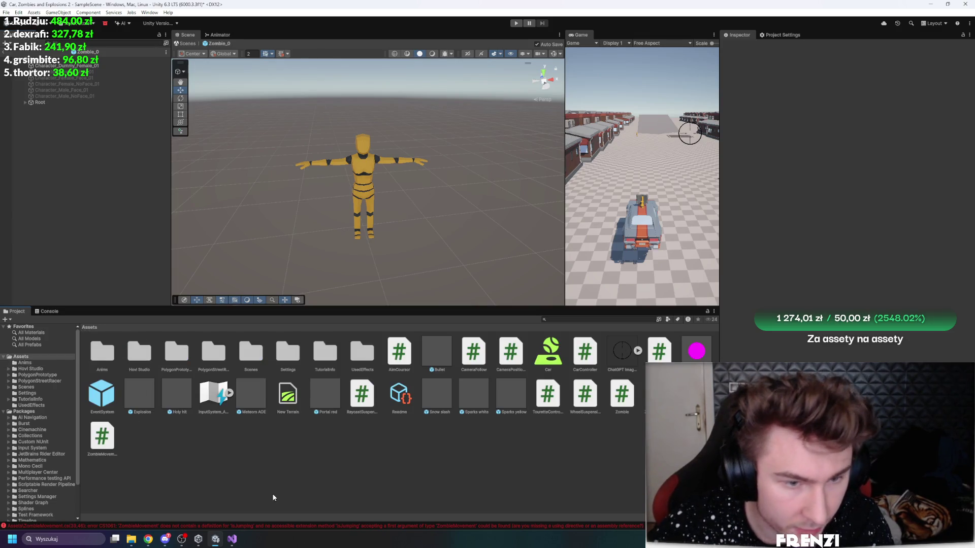
pyautogui.doubleClick(171, 354)
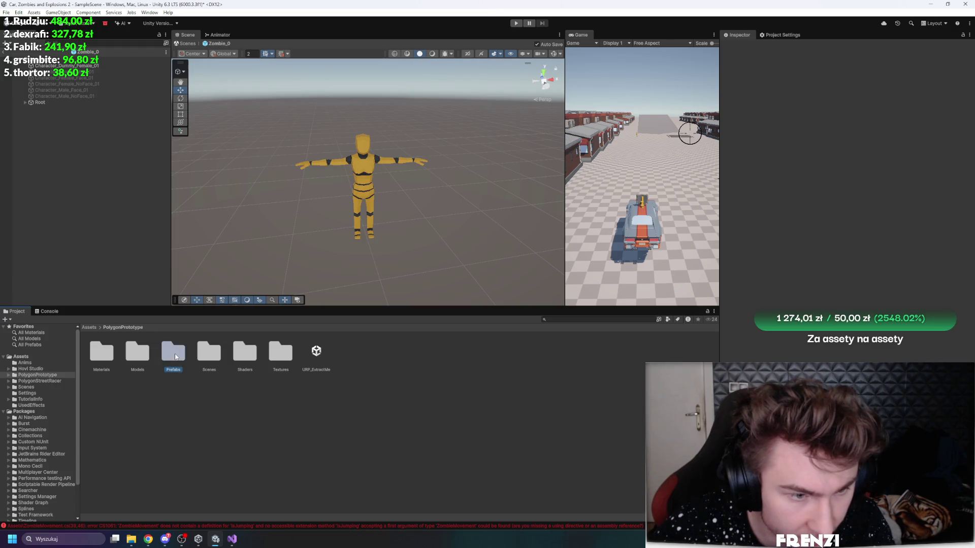
pyautogui.doubleClick(173, 353)
pyautogui.doubleClick(145, 354)
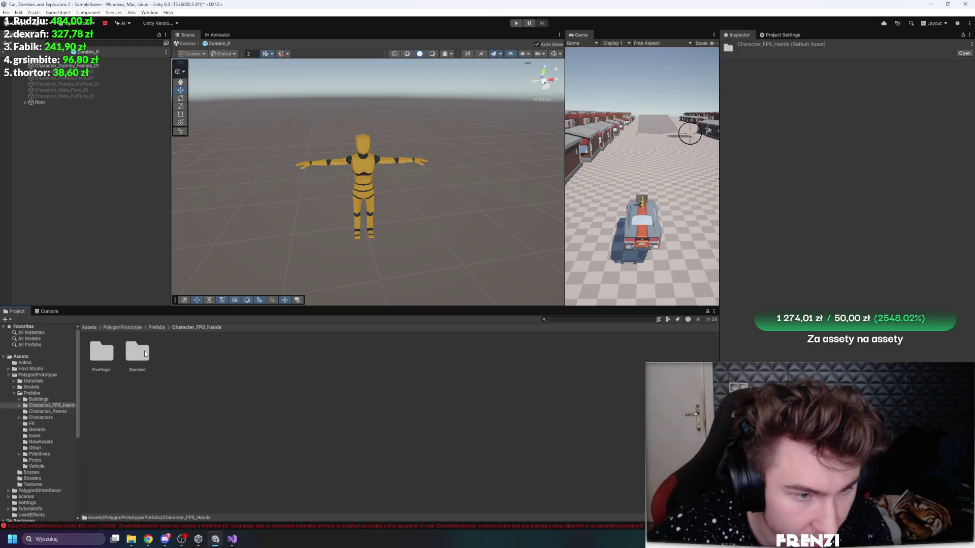
pyautogui.doubleClick(104, 352)
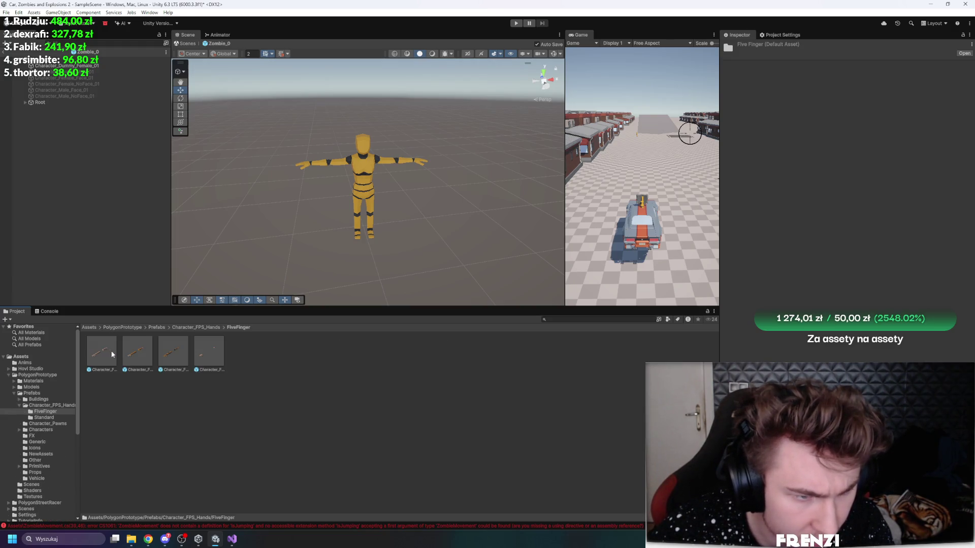
# Step: Look through the Character_Pawns and Characters prefabs, then open the NewAssets props folder
pyautogui.click(158, 327)
pyautogui.doubleClick(173, 351)
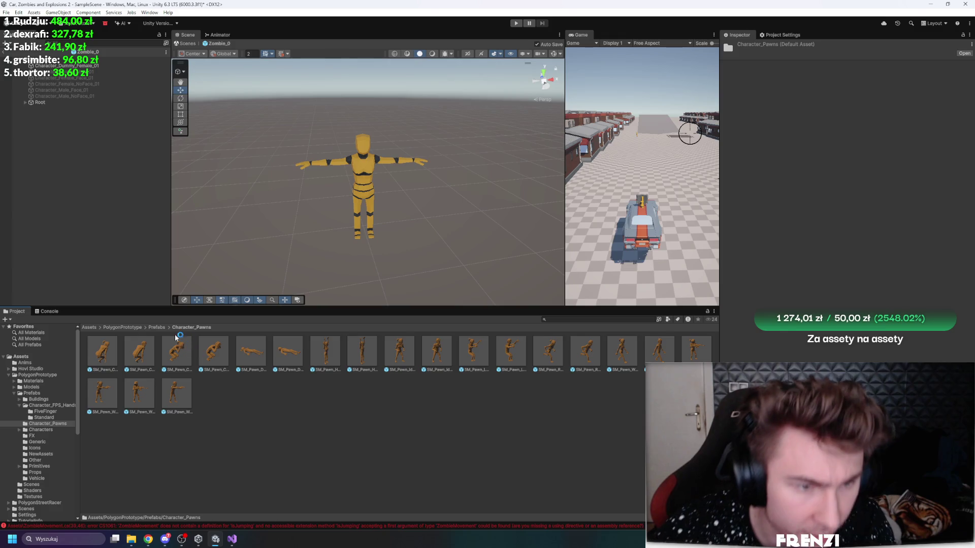
pyautogui.click(162, 328)
pyautogui.doubleClick(209, 352)
pyautogui.click(173, 350)
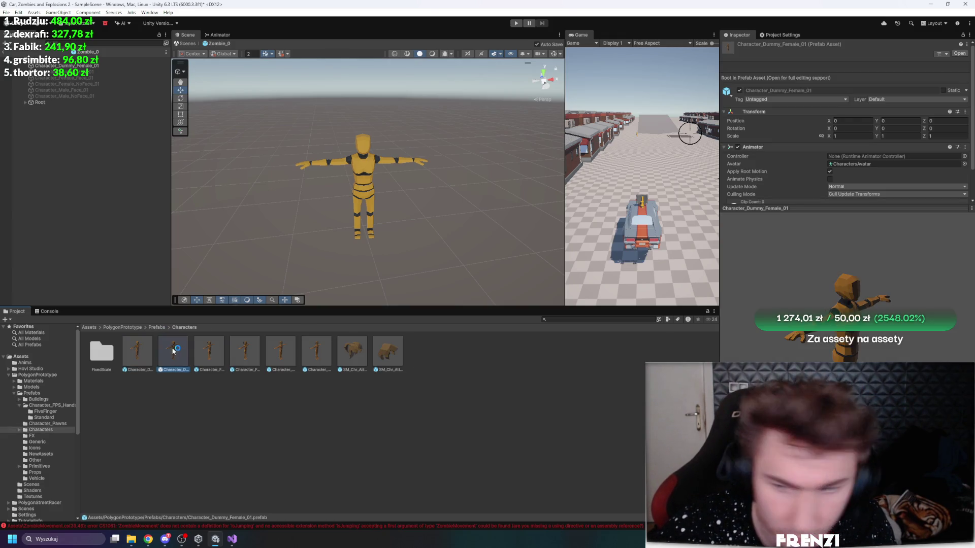
pyautogui.press('Right')
pyautogui.press('Right')
pyautogui.click(158, 328)
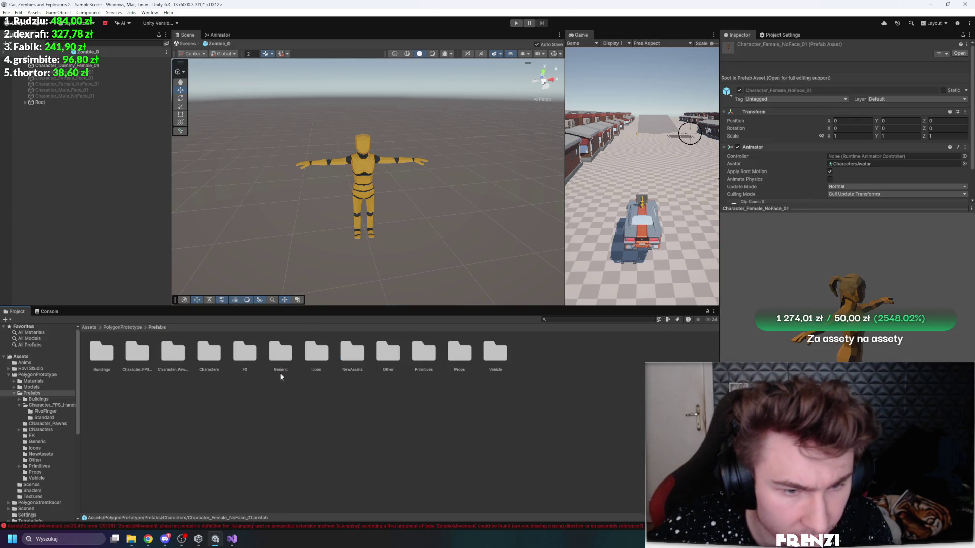
pyautogui.click(316, 351)
pyautogui.doubleClick(316, 351)
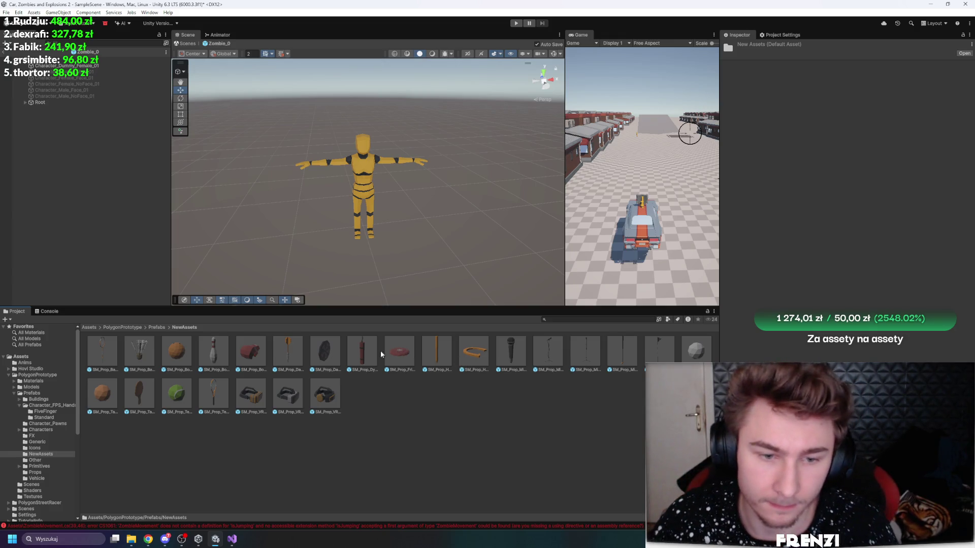
# Step: Place SM_Prop_Dynamite_01 and SM_Prop_Horseshoe_Pole_01 in the scene, raising the pole beside the zombie
pyautogui.moveTo(368, 353)
pyautogui.mouseDown()
pyautogui.moveTo(434, 218)
pyautogui.moveTo(453, 218)
pyautogui.mouseUp()
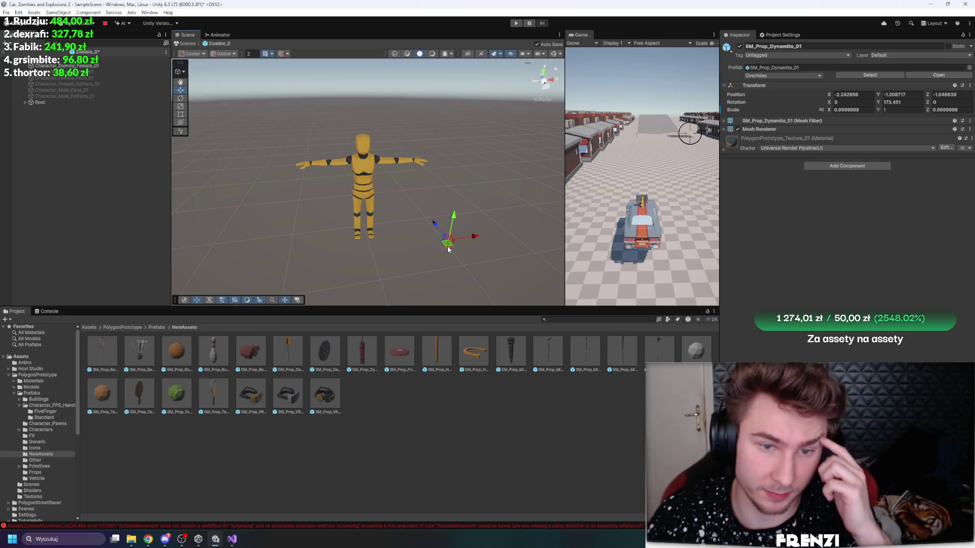
pyautogui.moveTo(465, 180); pyautogui.dragTo(463, 183)
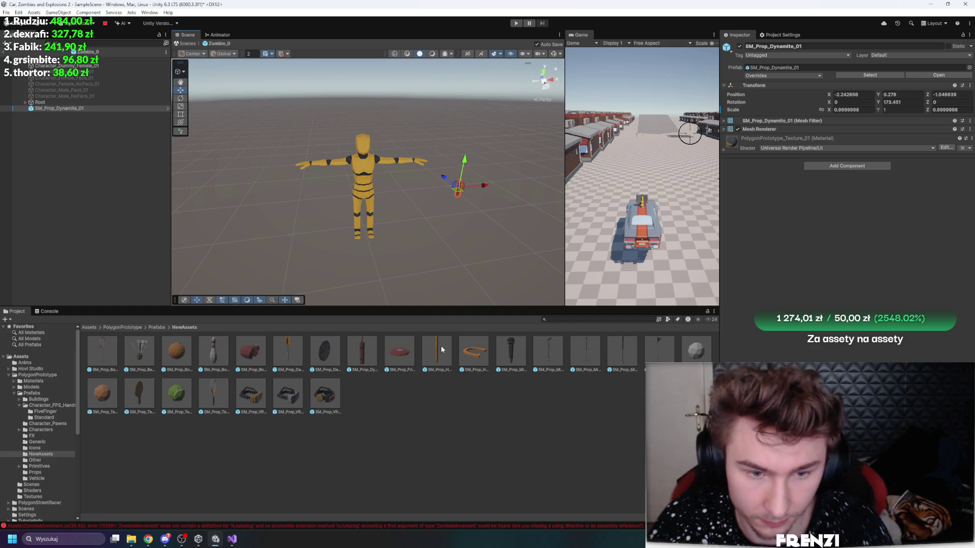
pyautogui.click(436, 350)
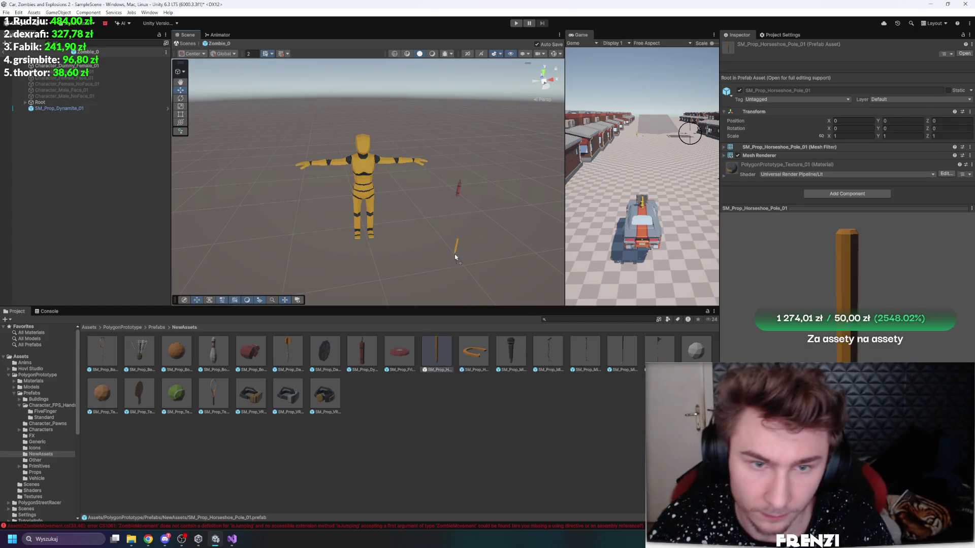
pyautogui.moveTo(455, 255); pyautogui.dragTo(463, 255)
pyautogui.click(459, 190)
pyautogui.press('f')
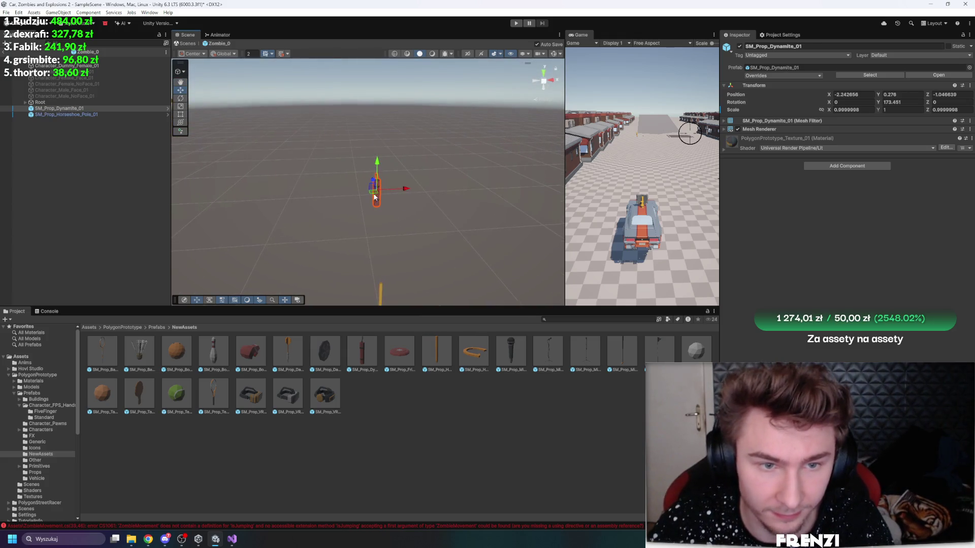
pyautogui.moveTo(412, 247)
pyautogui.mouseDown()
pyautogui.moveTo(264, 229)
pyautogui.moveTo(584, 227)
pyautogui.moveTo(389, 213)
pyautogui.moveTo(390, 188)
pyautogui.moveTo(338, 163)
pyautogui.moveTo(337, 95)
pyautogui.moveTo(457, 113)
pyautogui.moveTo(420, 114)
pyautogui.moveTo(261, 182)
pyautogui.moveTo(357, 203)
pyautogui.moveTo(440, 273)
pyautogui.mouseUp()
pyautogui.click(342, 226)
pyautogui.press('r')
pyautogui.press('w')
pyautogui.press('e')
pyautogui.press('w')
pyautogui.moveTo(351, 175)
pyautogui.mouseDown()
pyautogui.moveTo(352, 165)
pyautogui.moveTo(392, 157)
pyautogui.moveTo(317, 118)
pyautogui.moveTo(379, 169)
pyautogui.moveTo(362, 170)
pyautogui.mouseUp()
# Step: Parent the dynamite to the horseshoe pole and set its X position to 0
pyautogui.click(499, 258)
pyautogui.moveTo(499, 258)
pyautogui.mouseDown()
pyautogui.moveTo(424, 195)
pyautogui.moveTo(83, 116)
pyautogui.mouseUp()
pyautogui.click(77, 111)
pyautogui.click(25, 108)
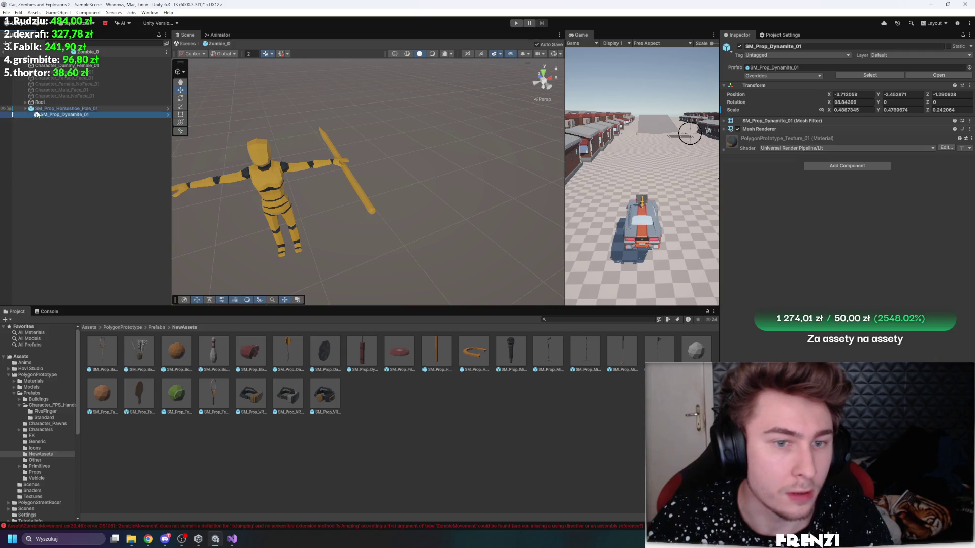
pyautogui.doubleClick(64, 114)
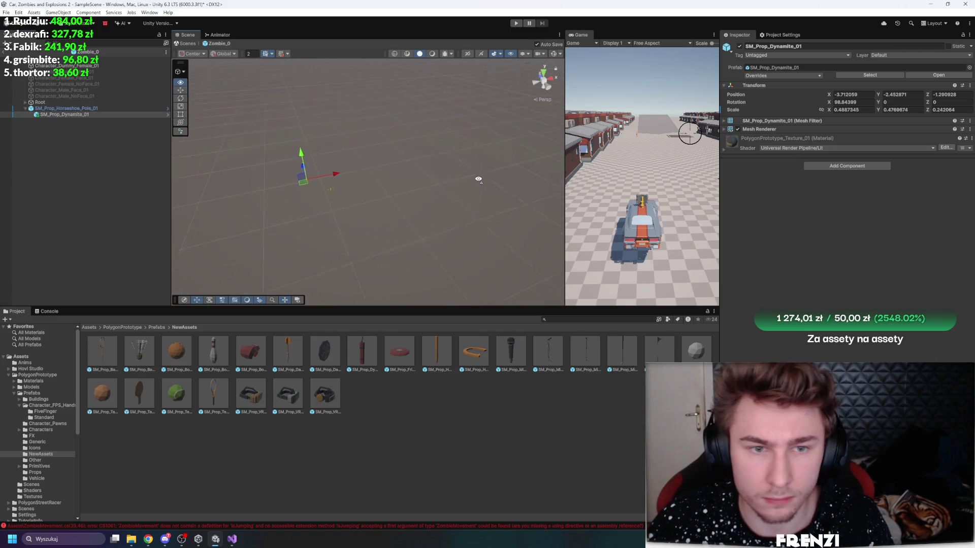
pyautogui.click(853, 95)
pyautogui.press('BackSpace')
pyautogui.write('0')
pyautogui.press('Tab')
pyautogui.write('0')
pyautogui.press('Tab')
pyautogui.write('0')
pyautogui.press('Return')
# Step: Rotate, move and enlarge the dynamite so it sits along the pole's tip
pyautogui.moveTo(477, 152)
pyautogui.mouseDown()
pyautogui.moveTo(404, 130)
pyautogui.moveTo(442, 135)
pyautogui.mouseUp()
pyautogui.press('f')
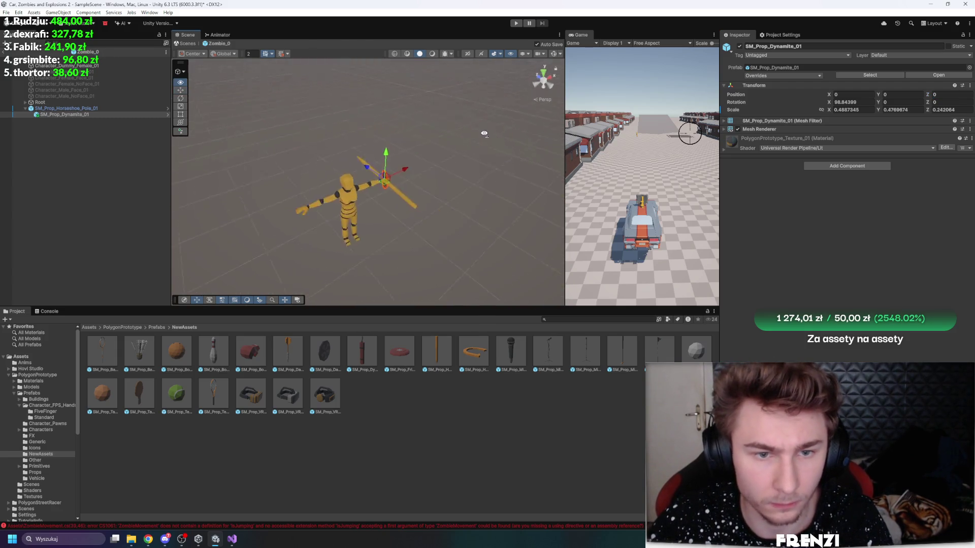
pyautogui.press('e')
pyautogui.moveTo(361, 179)
pyautogui.mouseDown()
pyautogui.moveTo(376, 166)
pyautogui.moveTo(419, 256)
pyautogui.mouseUp()
pyautogui.press('w')
pyautogui.moveTo(375, 182); pyautogui.dragTo(422, 216)
pyautogui.moveTo(422, 216)
pyautogui.mouseDown()
pyautogui.moveTo(427, 222)
pyautogui.moveTo(339, 178)
pyautogui.moveTo(348, 104)
pyautogui.mouseUp()
pyautogui.press('r')
pyautogui.moveTo(347, 175)
pyautogui.mouseDown()
pyautogui.moveTo(388, 179)
pyautogui.moveTo(371, 177)
pyautogui.mouseUp()
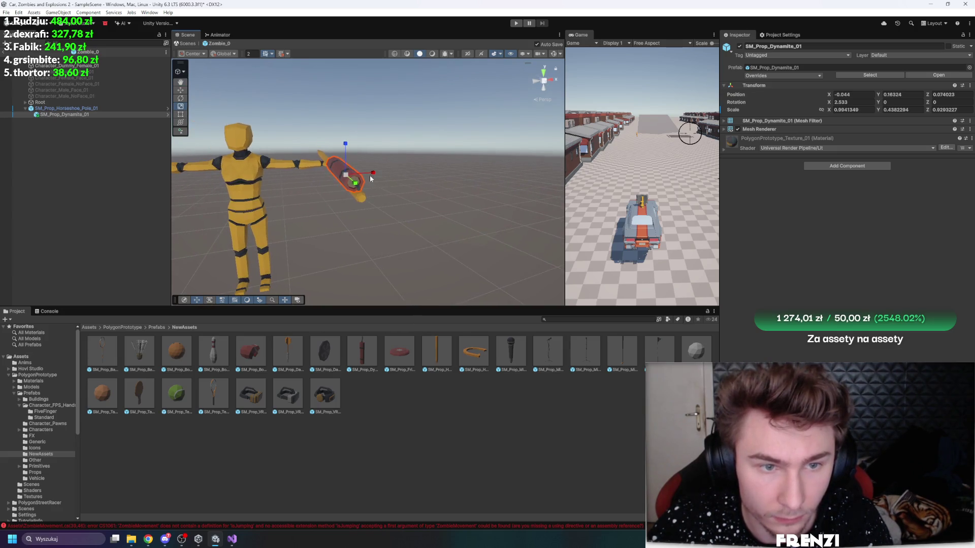
pyautogui.press('w')
pyautogui.press('f')
pyautogui.moveTo(299, 184)
pyautogui.mouseDown()
pyautogui.moveTo(272, 179)
pyautogui.moveTo(296, 198)
pyautogui.mouseUp()
# Step: Duplicate the dynamite stick and place the copy just below the original
pyautogui.hotkey('ctrl', 'd')
pyautogui.moveTo(323, 163)
pyautogui.mouseDown()
pyautogui.moveTo(322, 195)
pyautogui.moveTo(248, 194)
pyautogui.mouseUp()
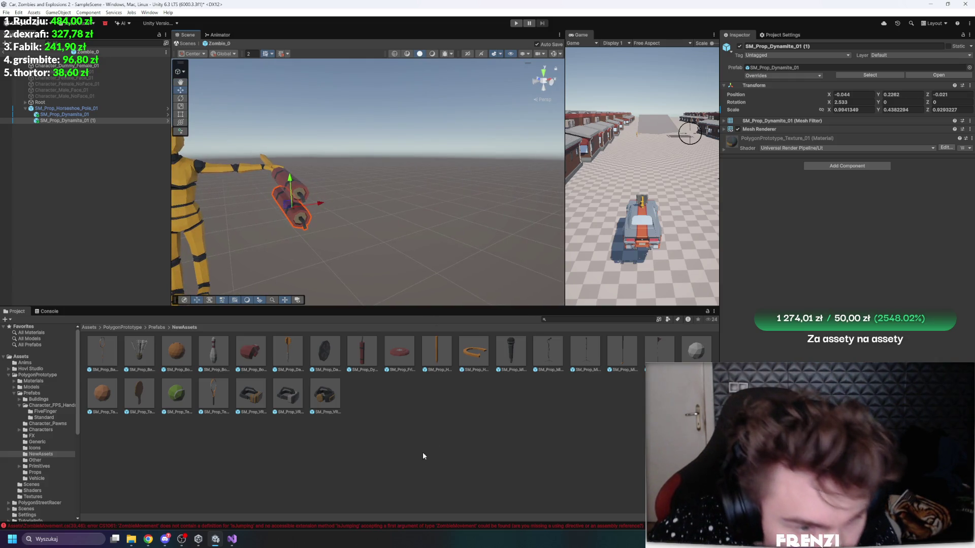
pyautogui.moveTo(401, 243)
pyautogui.mouseDown()
pyautogui.moveTo(368, 252)
pyautogui.moveTo(449, 211)
pyautogui.mouseUp()
pyautogui.scroll(5, 449, 239)
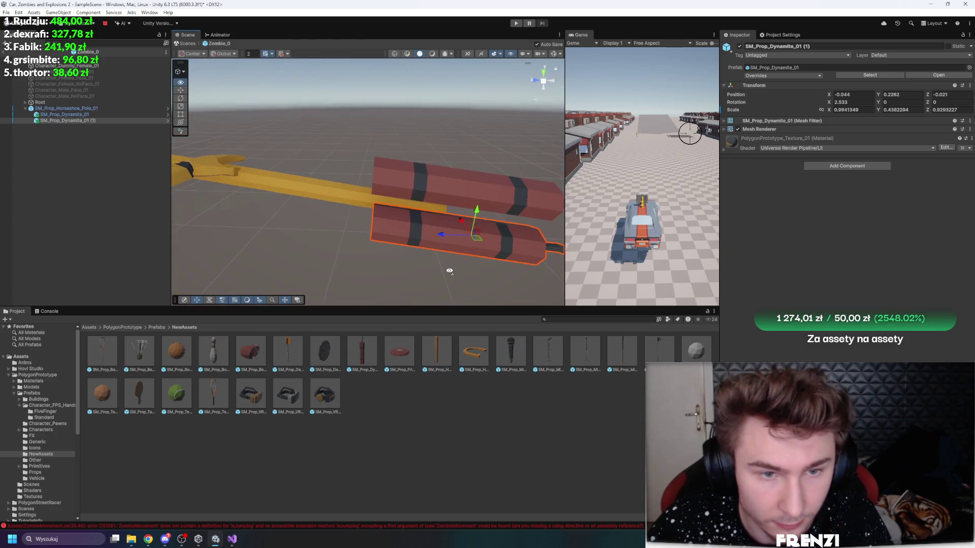
# Step: Expand the Root bone tree and frame the view on the zombie's Clavicle_R shoulder
pyautogui.click(77, 108)
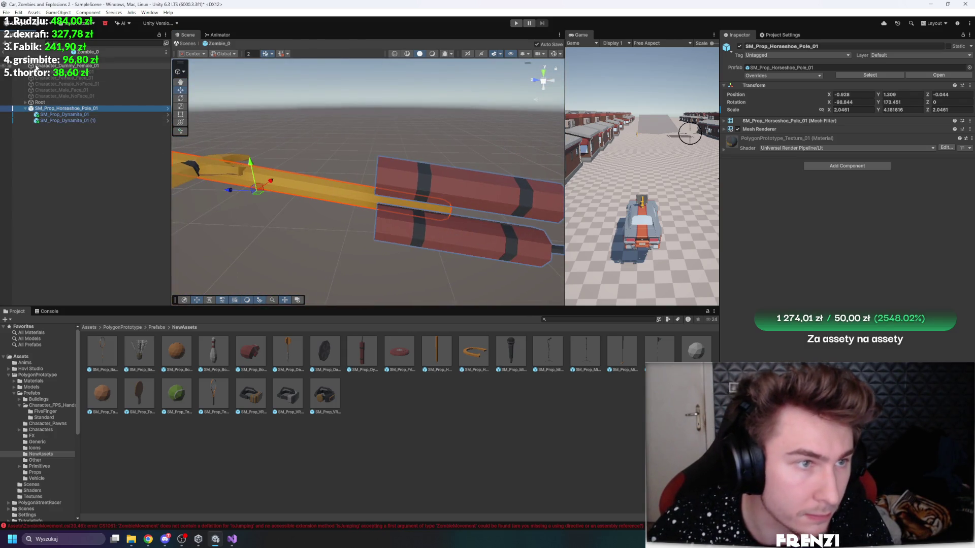
pyautogui.keyDown('alt'); pyautogui.click(24, 102); pyautogui.keyUp('alt')
pyautogui.scroll(-5, 107, 183)
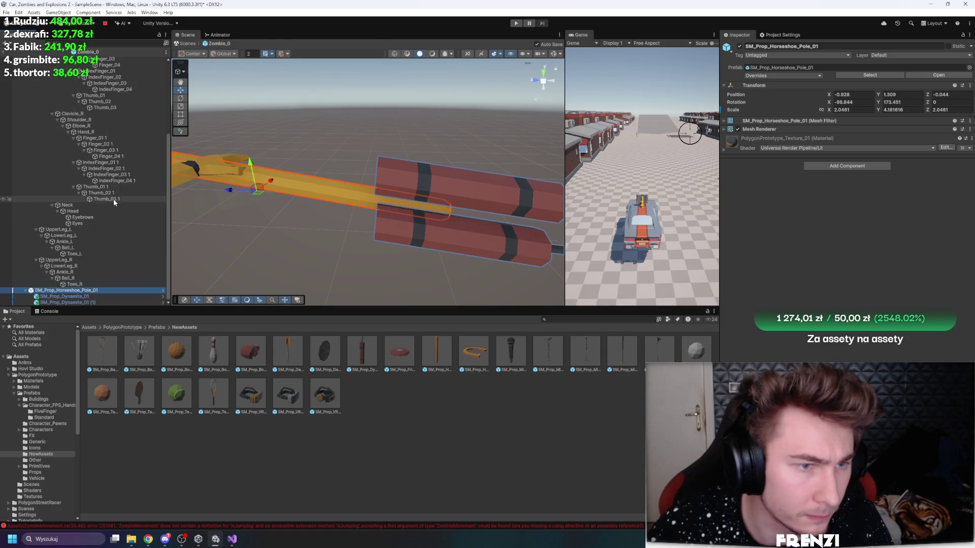
pyautogui.scroll(3, 114, 198)
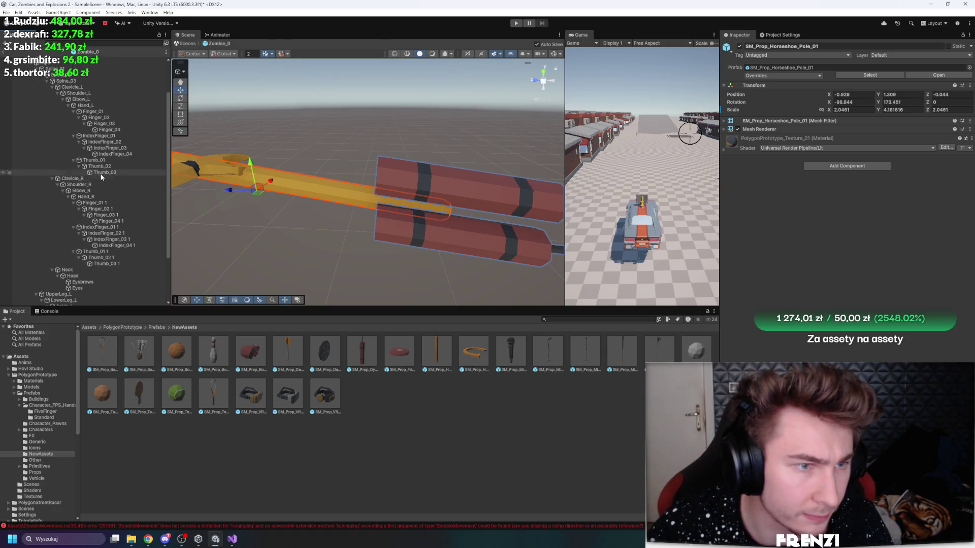
pyautogui.scroll(-3, 99, 173)
pyautogui.click(74, 113)
pyautogui.press('f')
pyautogui.moveTo(319, 185); pyautogui.dragTo(203, 172)
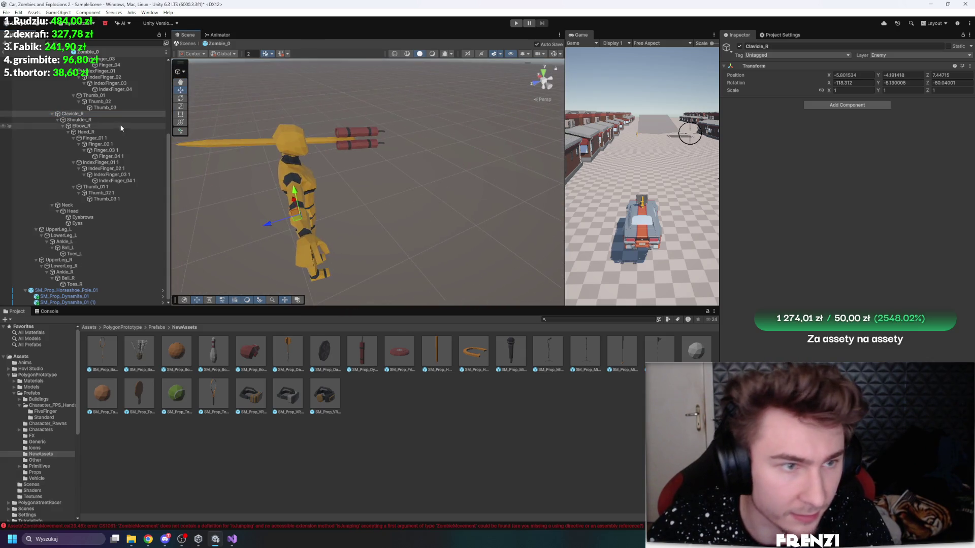
# Step: Move the horseshoe pole to the zombie's other hand and raise it slightly
pyautogui.click(73, 291)
pyautogui.moveTo(314, 166); pyautogui.dragTo(348, 186)
pyautogui.moveTo(289, 180); pyautogui.dragTo(413, 213)
pyautogui.press('f')
pyautogui.moveTo(300, 194)
pyautogui.mouseDown()
pyautogui.moveTo(294, 172)
pyautogui.moveTo(412, 207)
pyautogui.moveTo(386, 188)
pyautogui.moveTo(410, 174)
pyautogui.mouseUp()
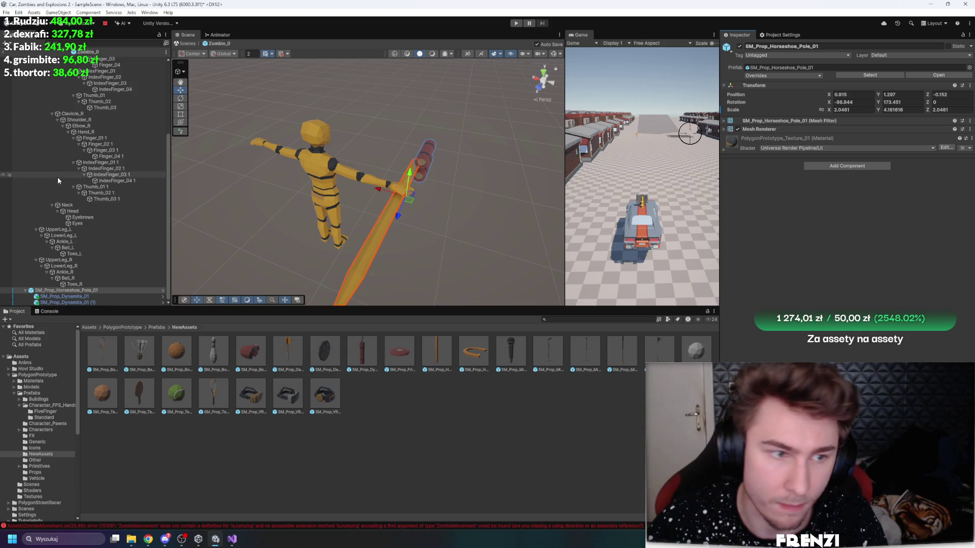
# Step: Collapse the Root bone tree, clear the selection and select Zombie_0
pyautogui.scroll(6, 30, 177)
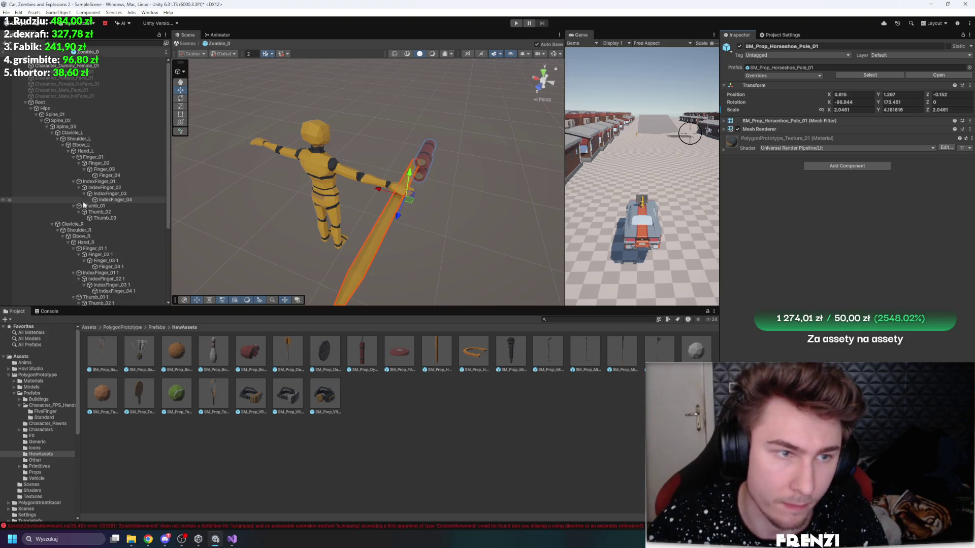
pyautogui.click(29, 96)
pyautogui.click(25, 102)
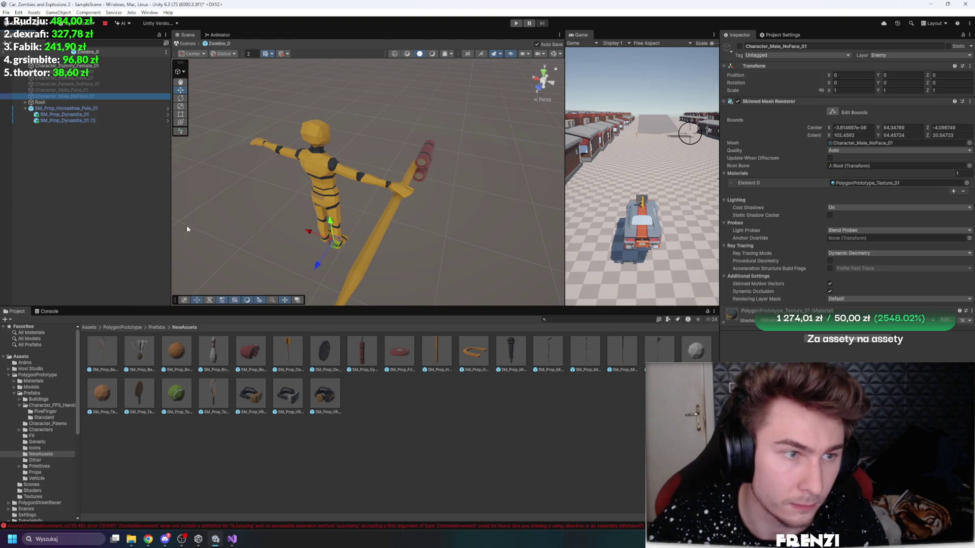
pyautogui.click(188, 224)
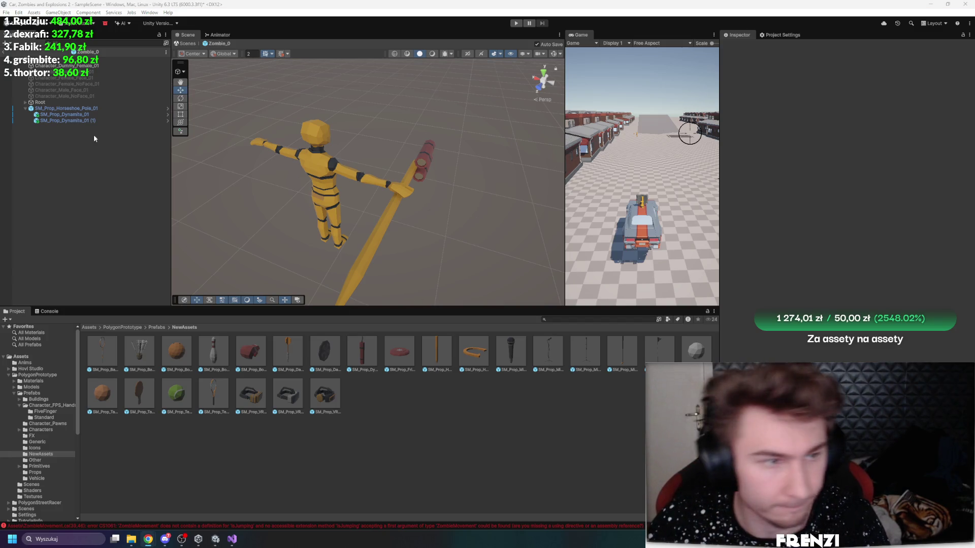
pyautogui.click(127, 59)
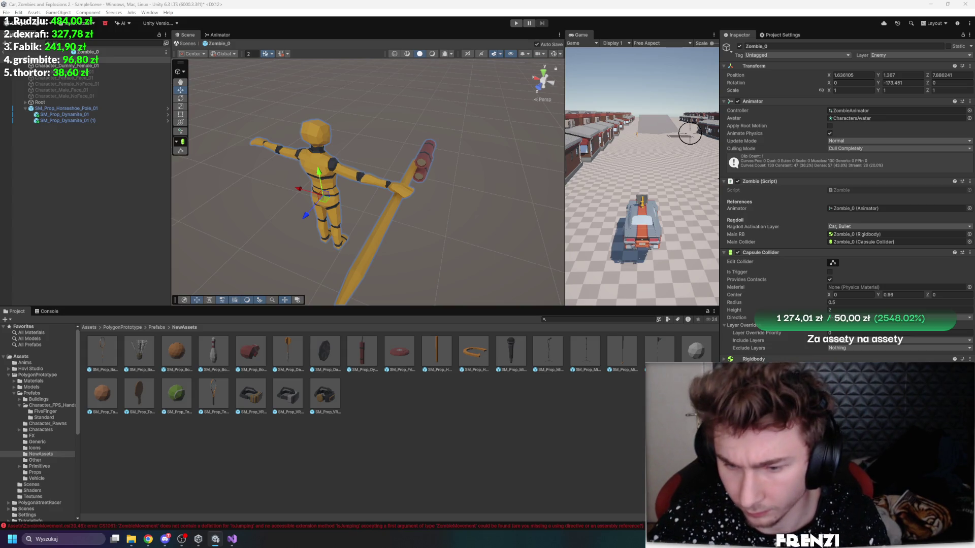
# Step: Save the Zombie_0 prefab, acknowledge the Saving Failed warning, and open the first Console error's script
pyautogui.click(393, 277)
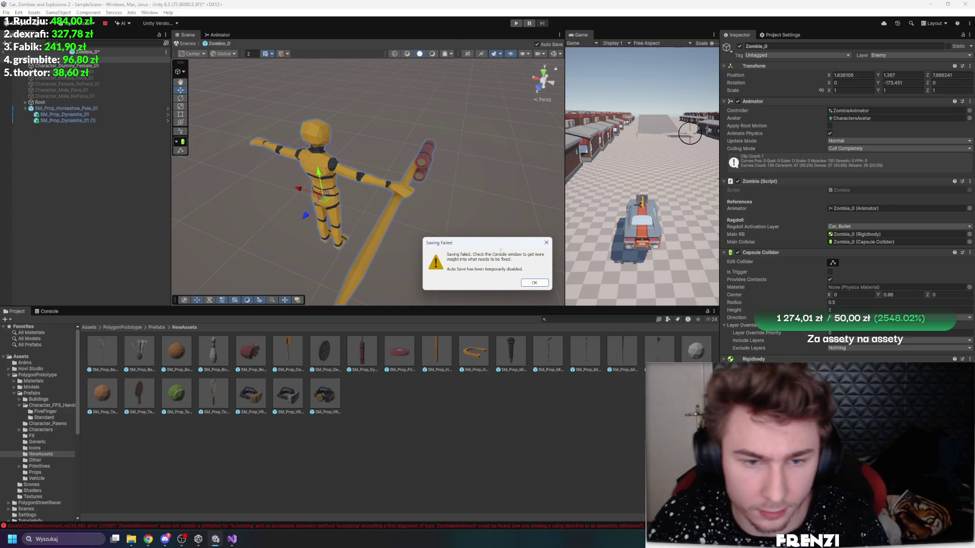
pyautogui.click(534, 283)
pyautogui.click(87, 351)
pyautogui.click(104, 332)
pyautogui.click(48, 312)
pyautogui.doubleClick(71, 331)
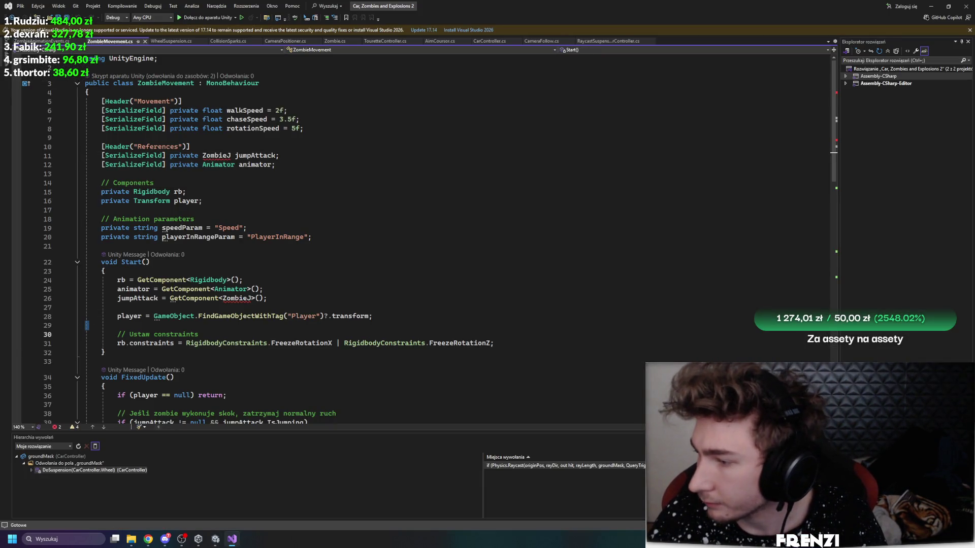
# Step: Rename the ZombieMovementController class on line 5 to ZombieMovement
pyautogui.click(415, 228)
pyautogui.scroll(-20, 415, 206)
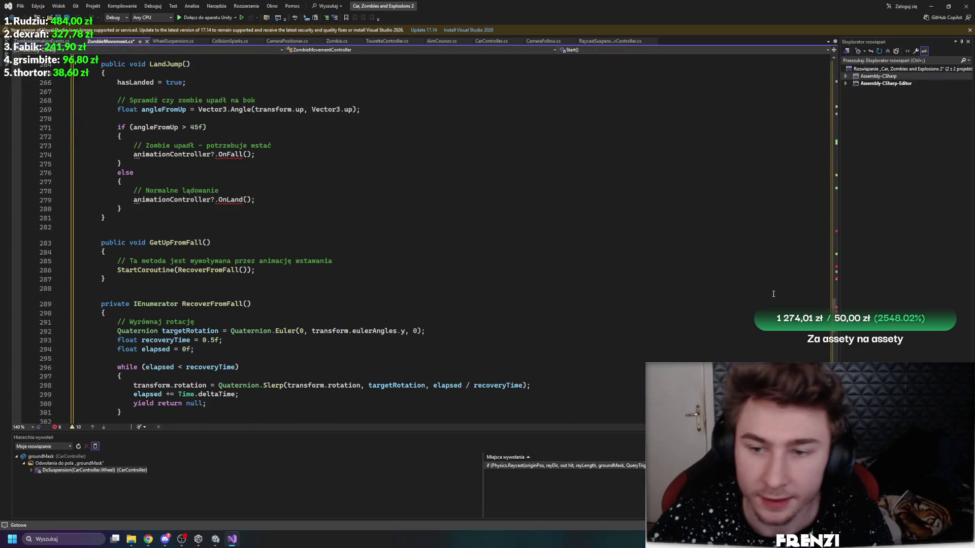
pyautogui.scroll(20, 246, 204)
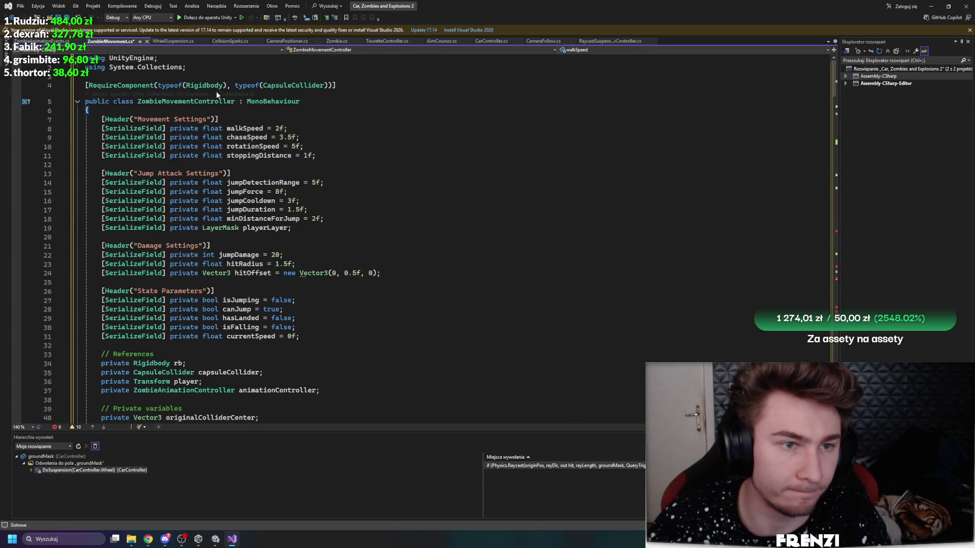
pyautogui.click(162, 101)
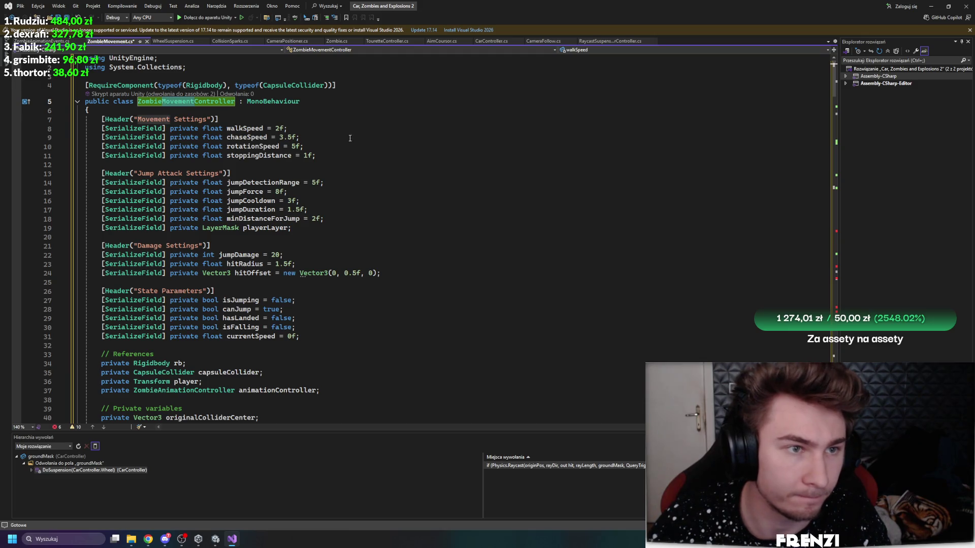
pyautogui.click(234, 102)
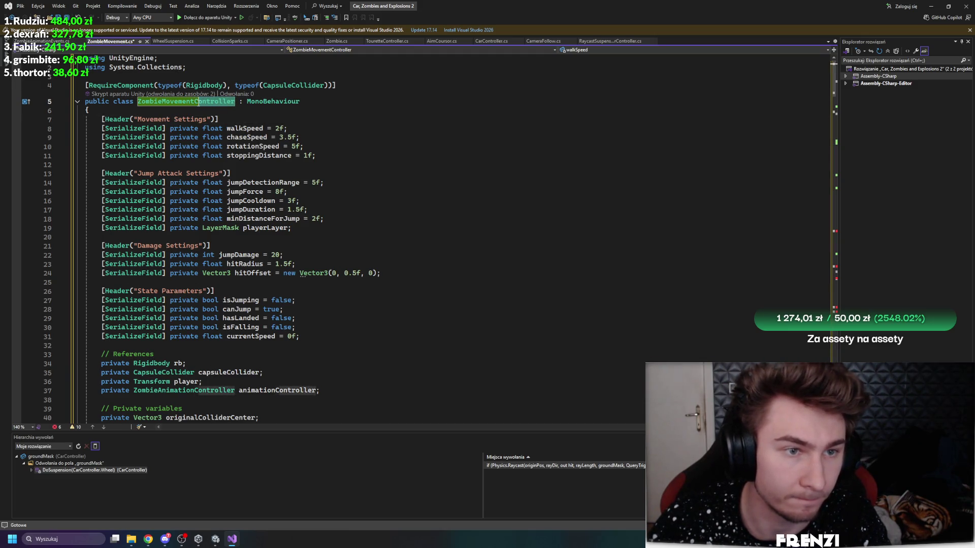
pyautogui.press('BackSpace')
pyautogui.press('BackSpace')
pyautogui.press('BackSpace')
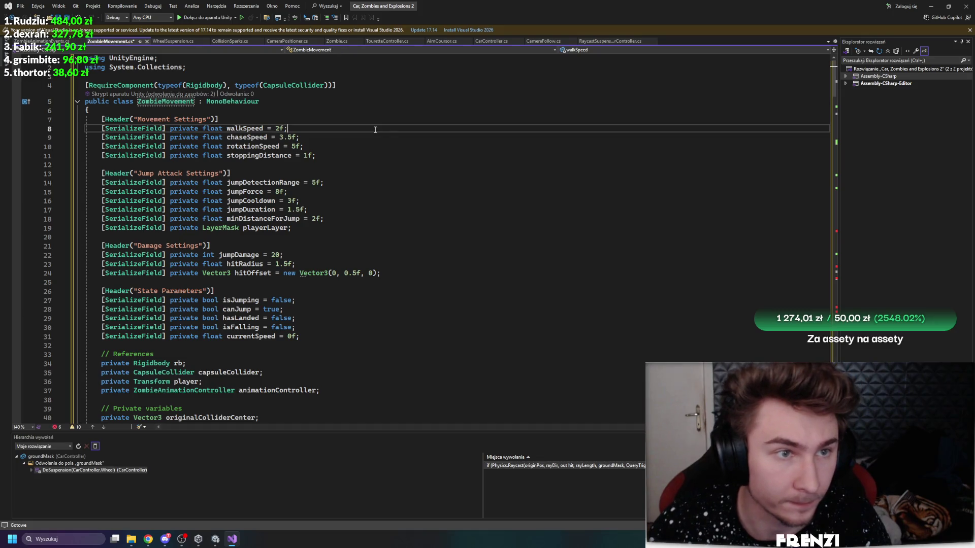
# Step: Review the PerformJumpAttack code around OnJumpStart, then bring Unity to the front
pyautogui.scroll(-20, 375, 130)
pyautogui.scroll(-20, 687, 271)
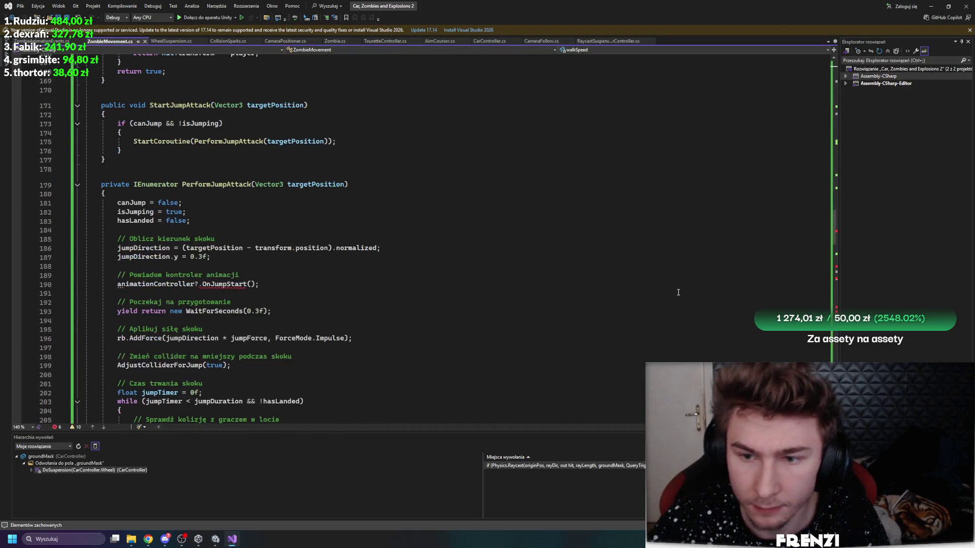
pyautogui.click(227, 283)
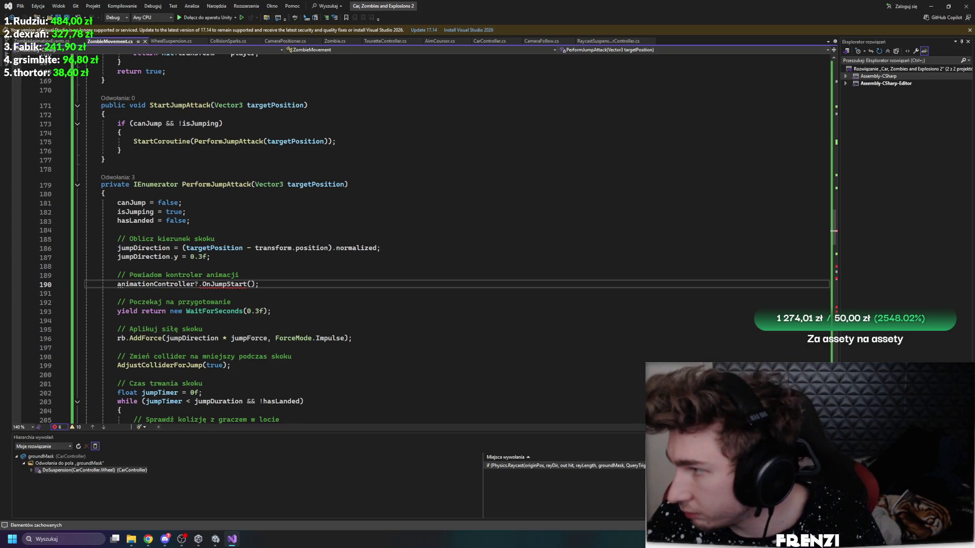
pyautogui.press('Up')
pyautogui.press('Up')
pyautogui.press('Up')
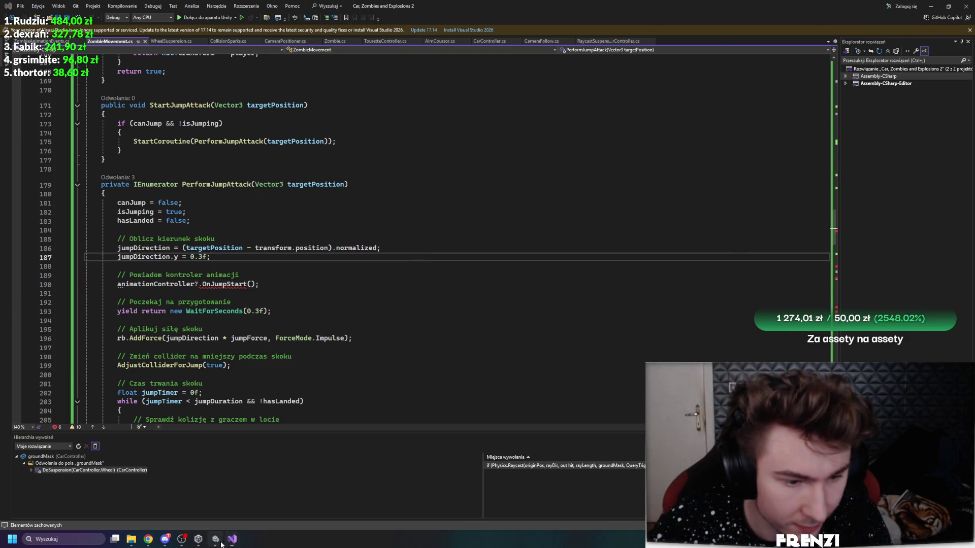
pyautogui.click(218, 542)
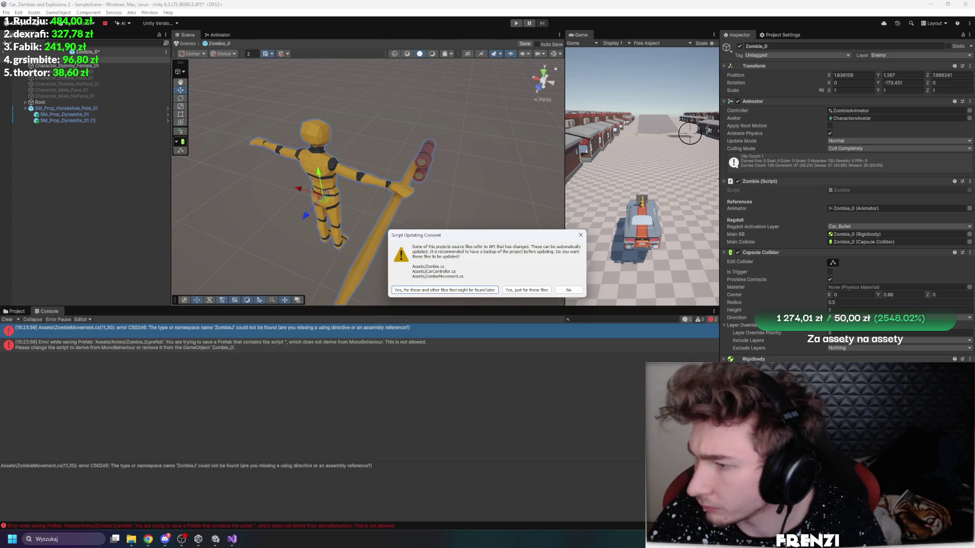
# Step: In ZombieAnimationController, change the ZombieMovementController type references to ZombieMovement
pyautogui.hotkey('alt', 'Tab')
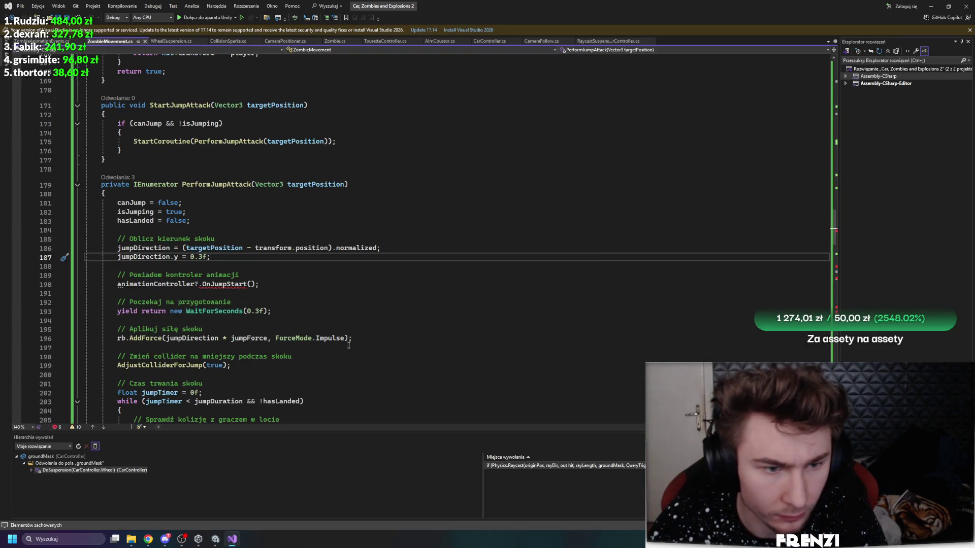
pyautogui.click(213, 541)
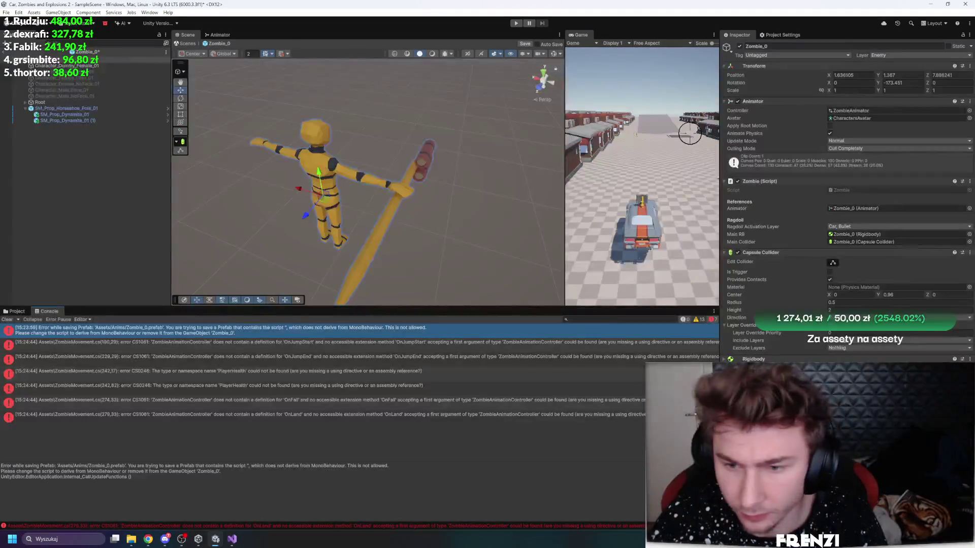
pyautogui.scroll(15, 457, 223)
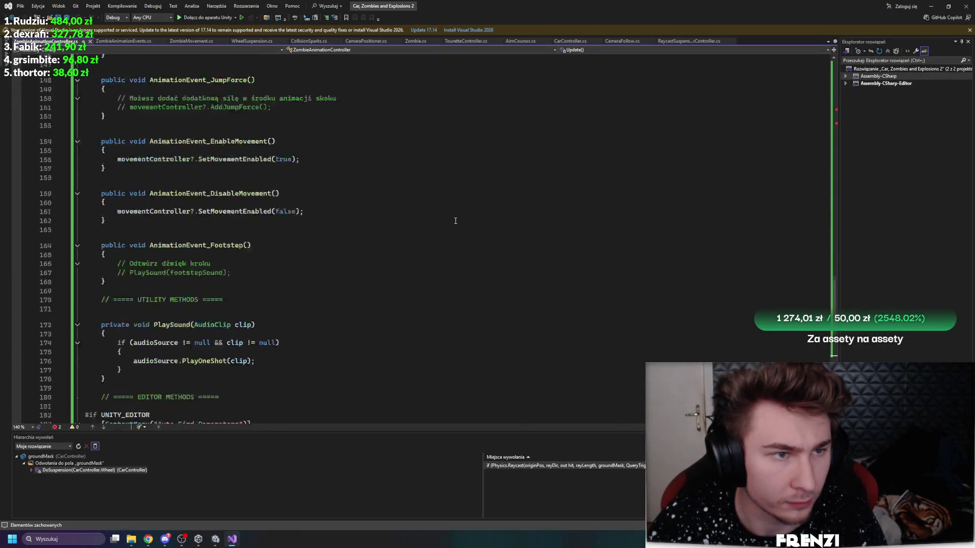
pyautogui.moveTo(834, 287); pyautogui.dragTo(838, 77)
pyautogui.click(231, 232)
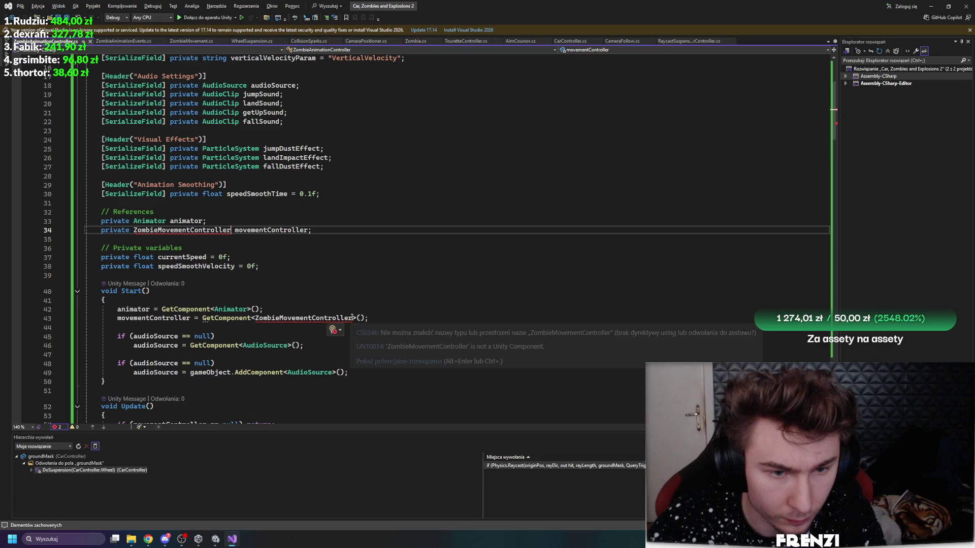
pyautogui.press('BackSpace')
pyautogui.press('BackSpace')
pyautogui.press('BackSpace')
pyautogui.press('BackSpace')
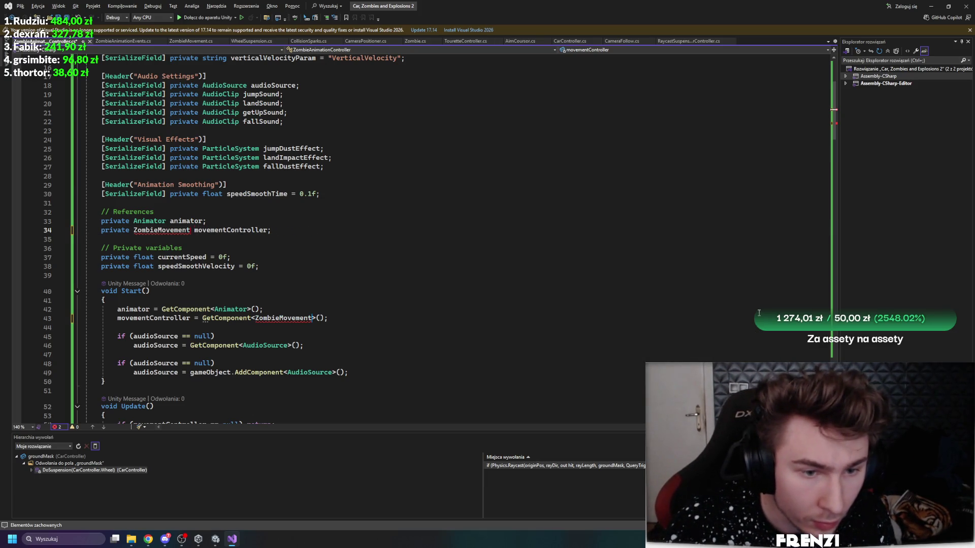
pyautogui.press('Return')
pyautogui.press('Down')
pyautogui.press('Down')
pyautogui.press('Down')
pyautogui.scroll(-10, 532, 213)
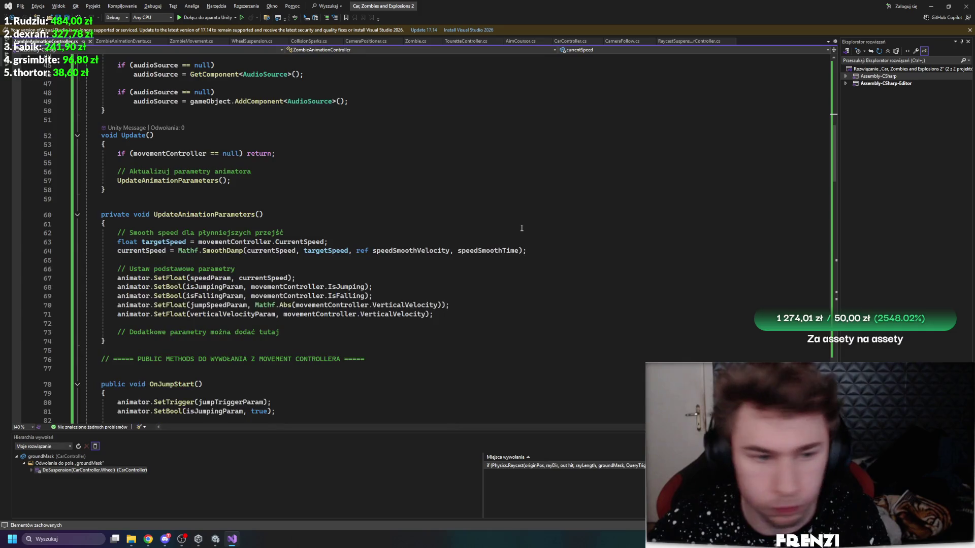
pyautogui.scroll(8, 523, 224)
# Step: Let Unity recompile and check the remaining PlayerHealth errors
pyautogui.click(215, 539)
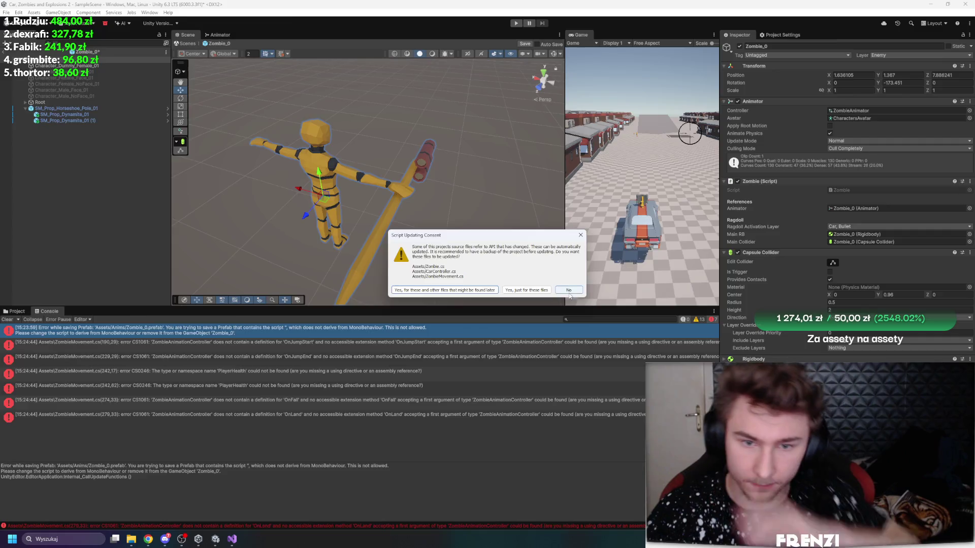
pyautogui.hotkey('alt', 'Tab')
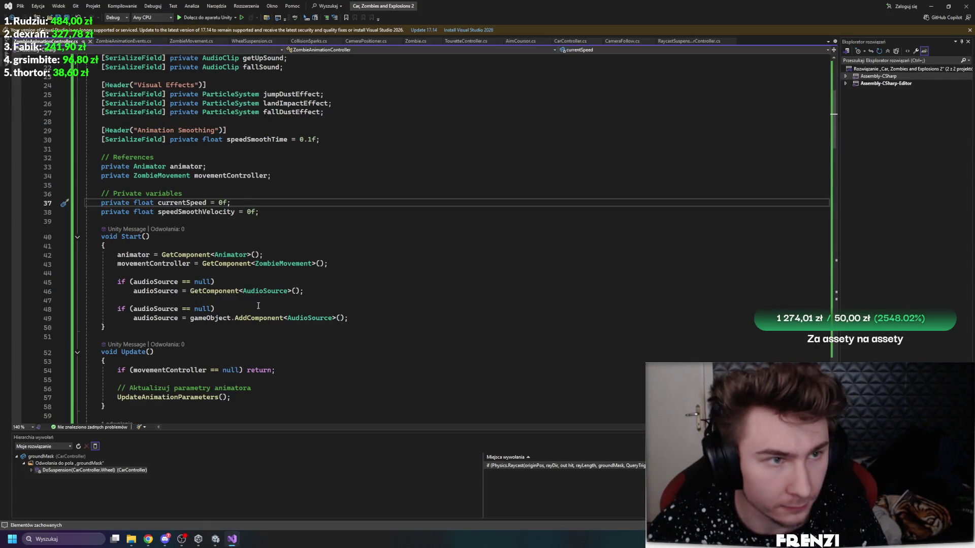
pyautogui.click(216, 540)
# Step: Clear Unity's Console and open the code line behind the missing PlayerHealth error
pyautogui.click(50, 346)
pyautogui.click(17, 321)
pyautogui.click(90, 349)
pyautogui.doubleClick(91, 345)
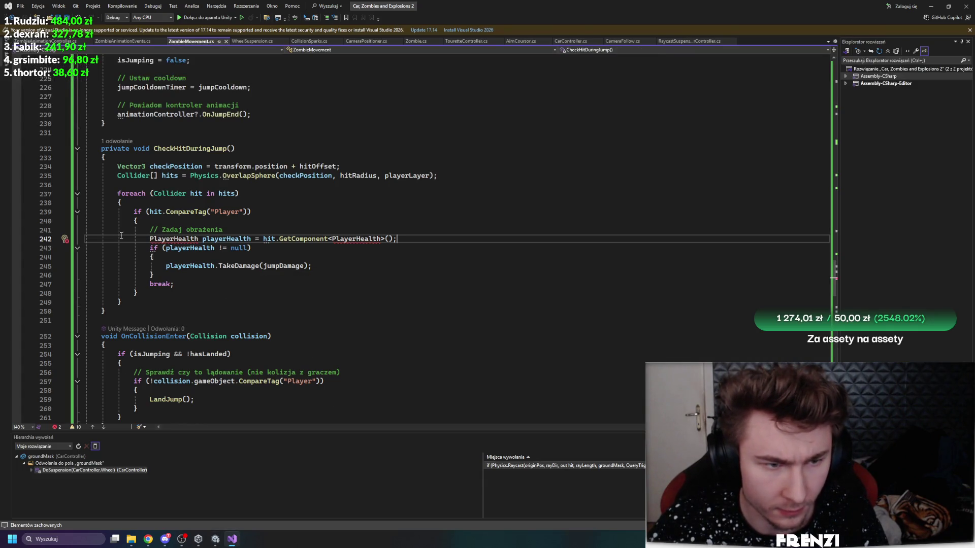
# Step: Comment out the PlayerHealth damage block in CheckHitDuringJump with /* */
pyautogui.hotkey('ctrl', 'Return')
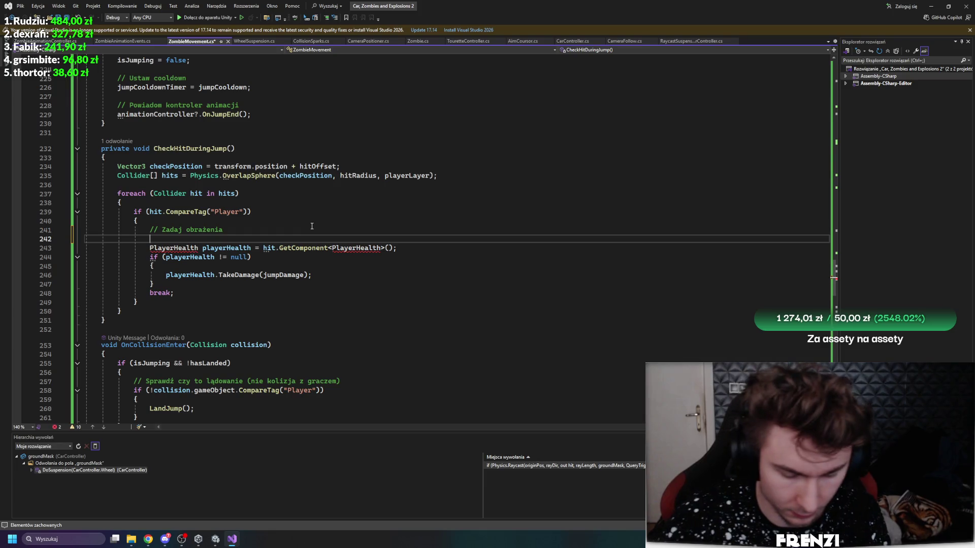
pyautogui.write('/*')
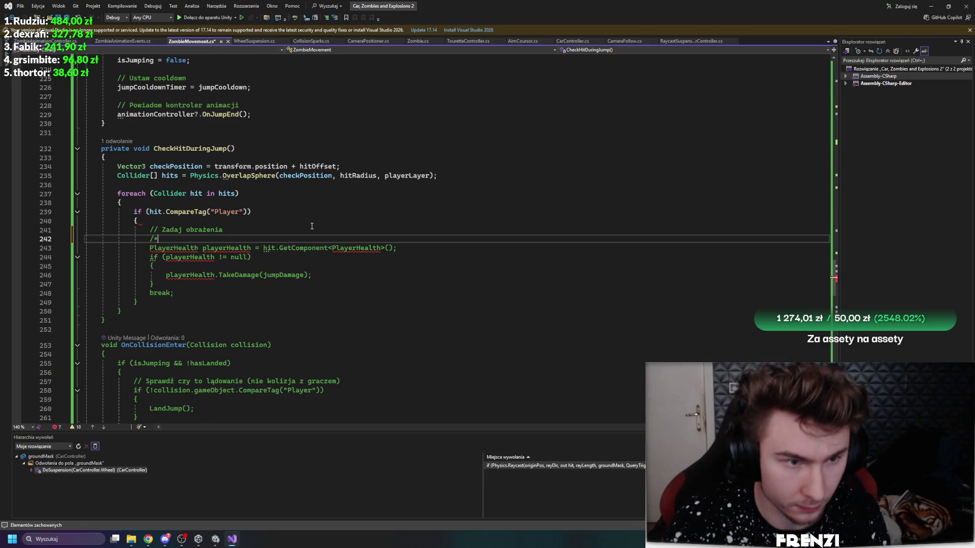
pyautogui.click(267, 284)
pyautogui.press('Return')
pyautogui.write('*/')
# Step: Add a //TODO comment line above the commented-out damage block
pyautogui.click(268, 221)
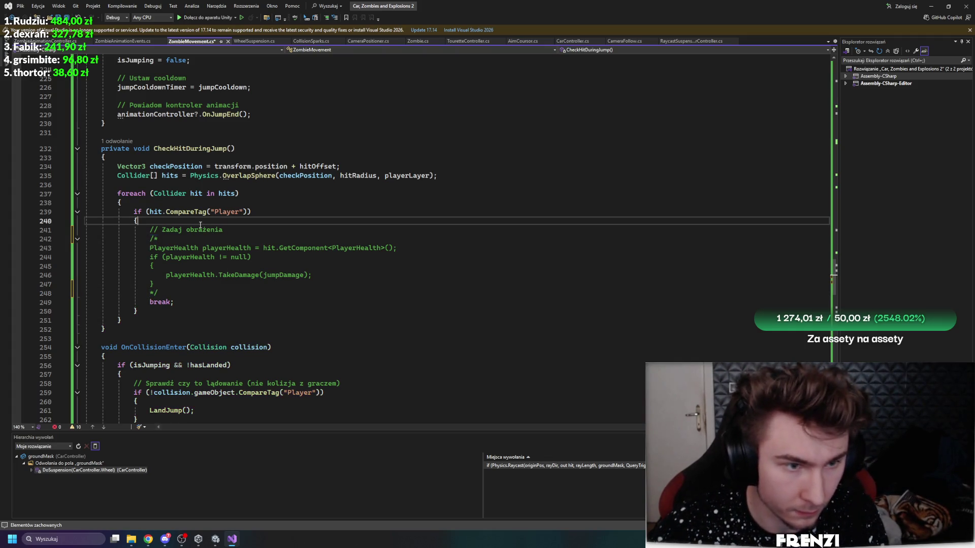
pyautogui.press('Down')
pyautogui.press('Down')
pyautogui.press('Up')
pyautogui.press('Home')
pyautogui.press('Return')
pyautogui.press('Up')
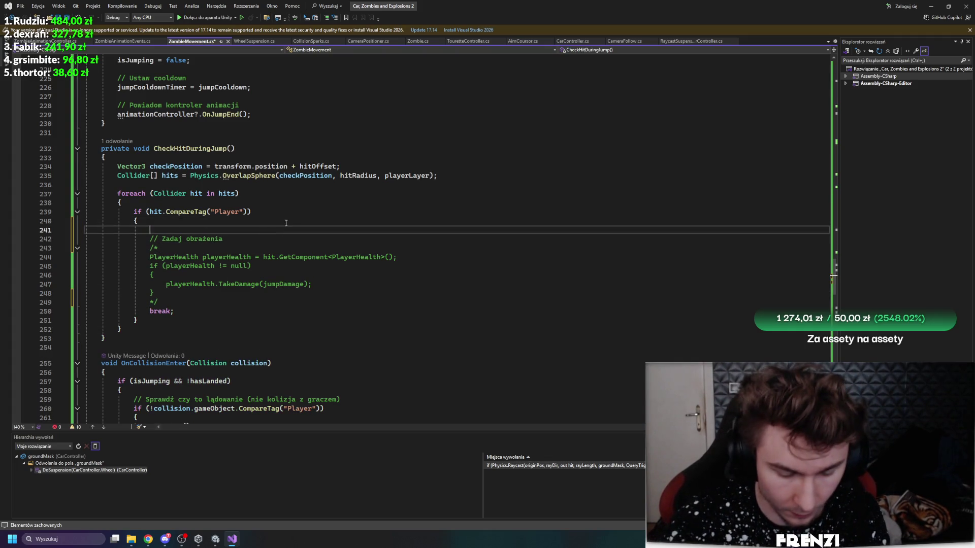
pyautogui.write('//TODO')
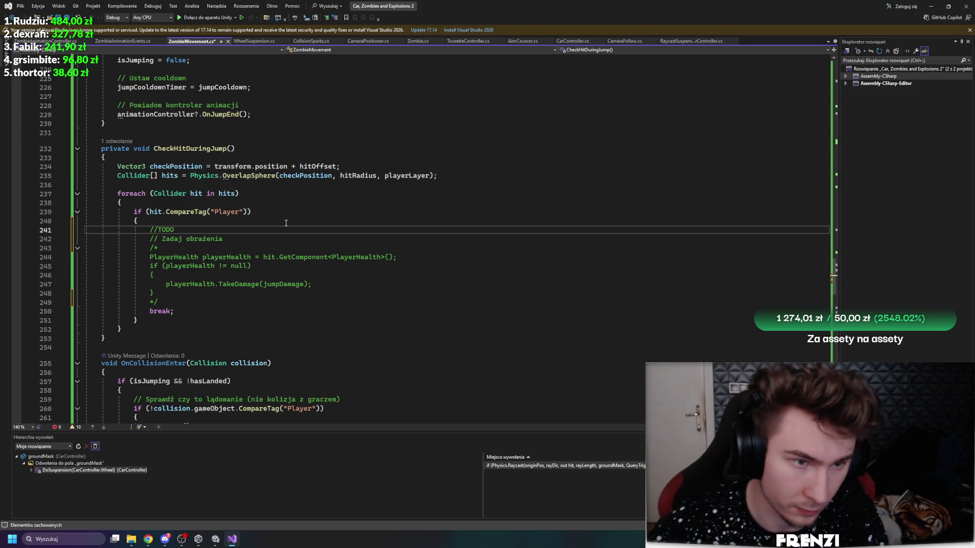
pyautogui.press('BackSpace')
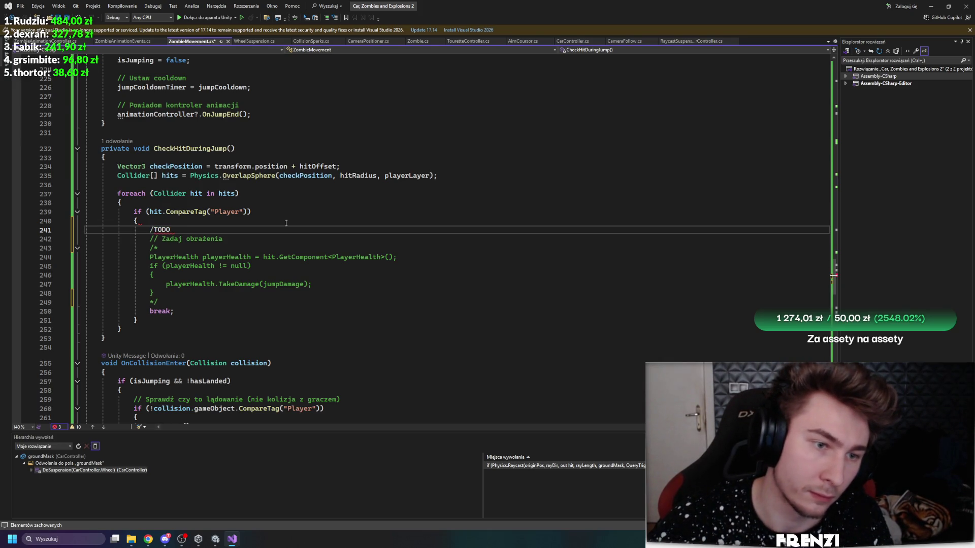
pyautogui.write('/')
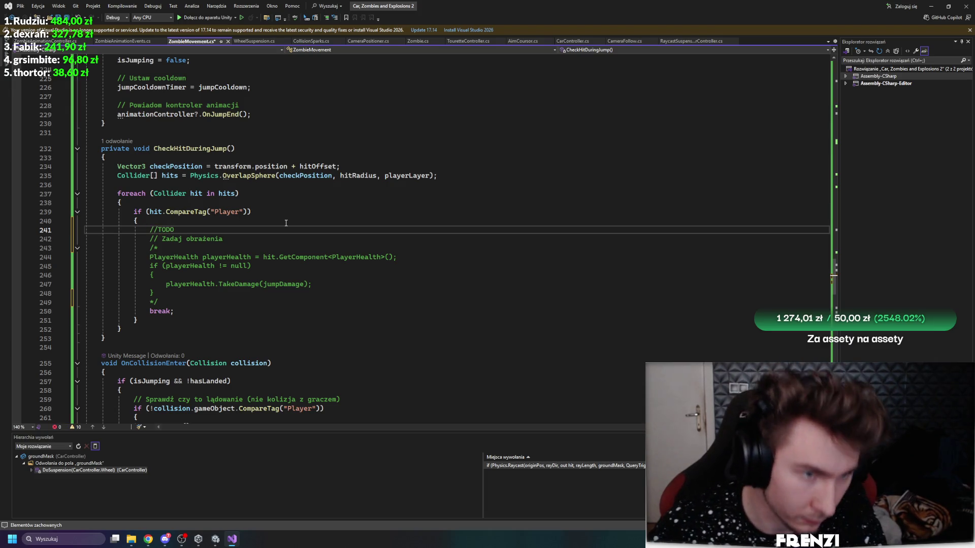
pyautogui.click(286, 223)
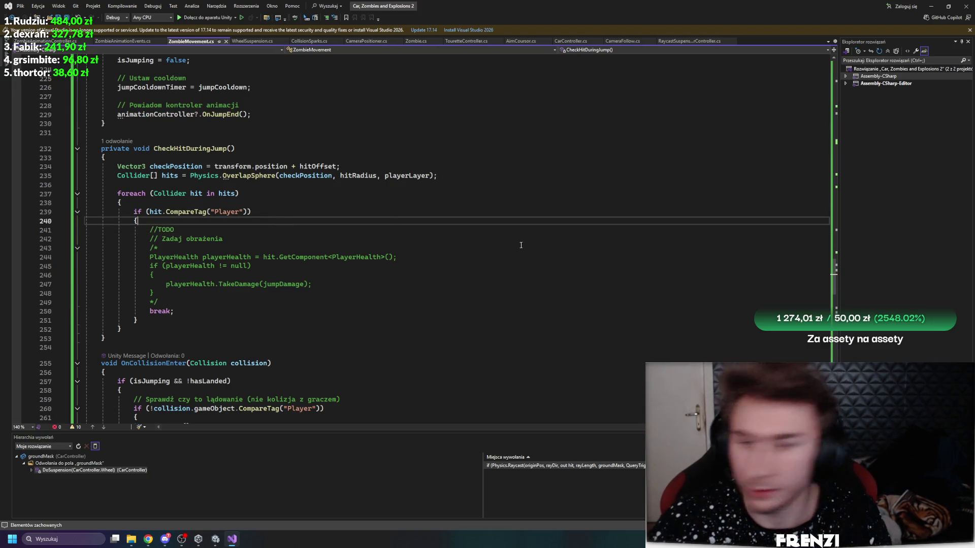